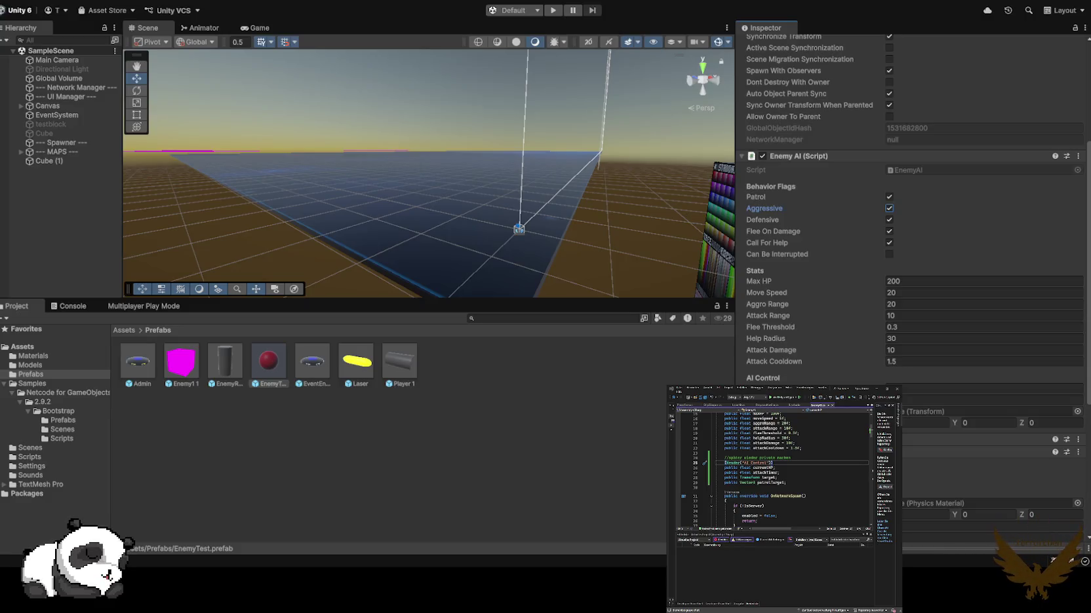
- Enter Play mode (Ctrl+P) to bring up the HOST/JOIN start menu
key(ctrl+p)
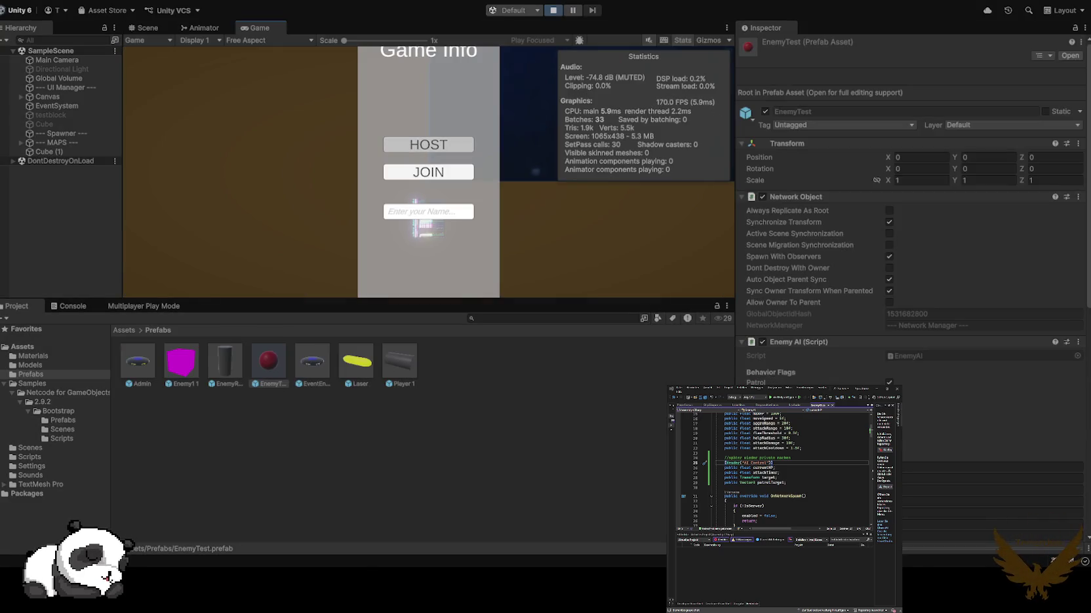
- Host the session, select two spawned EnemyTest(Clone) rows, and switch to the Scene view
click(428, 145)
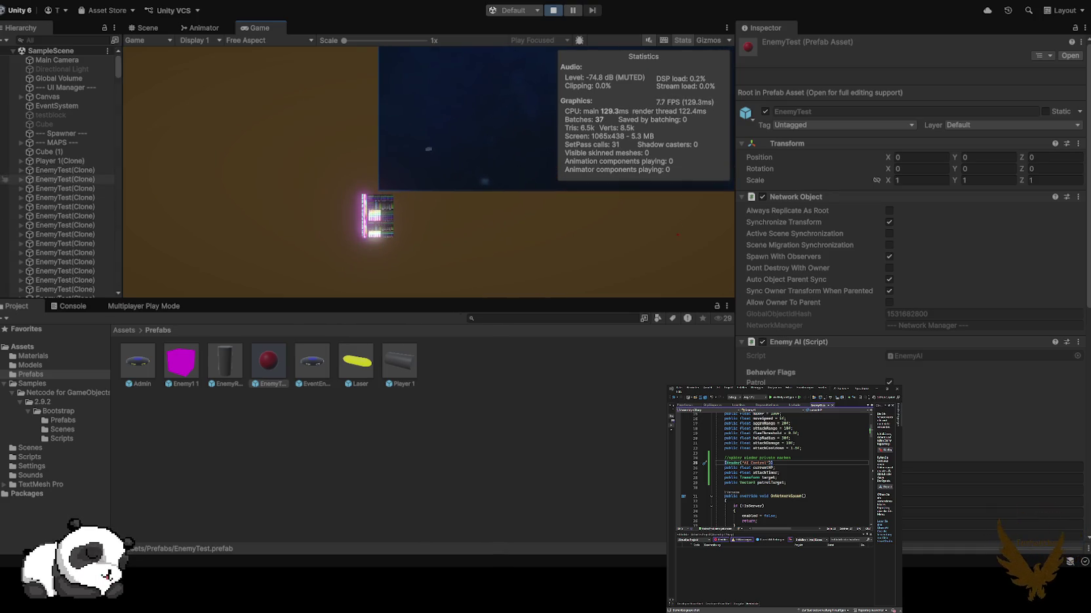
click(5, 179)
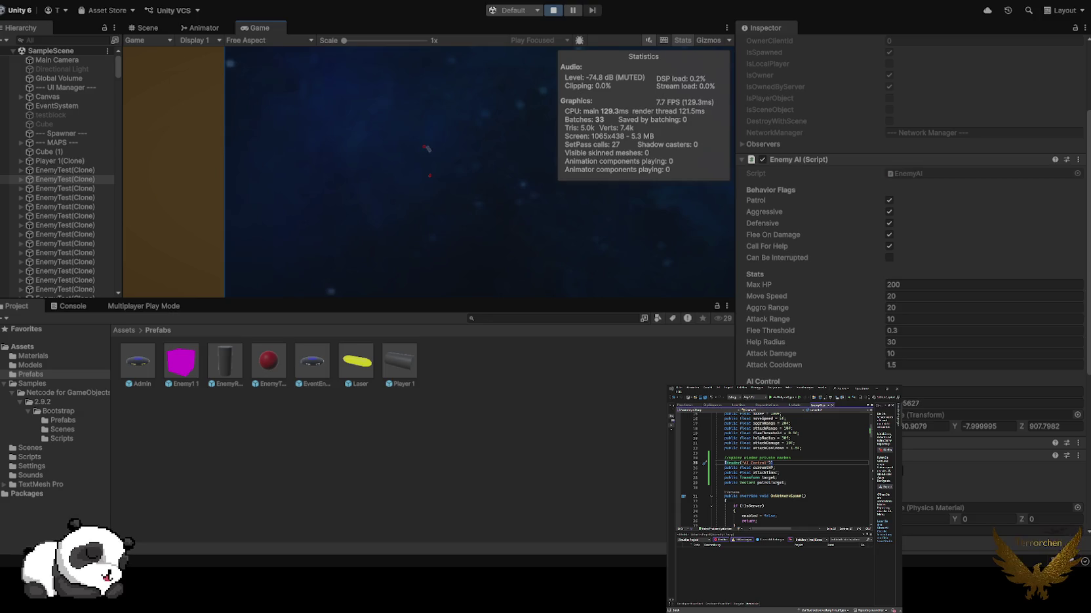
click(5, 170)
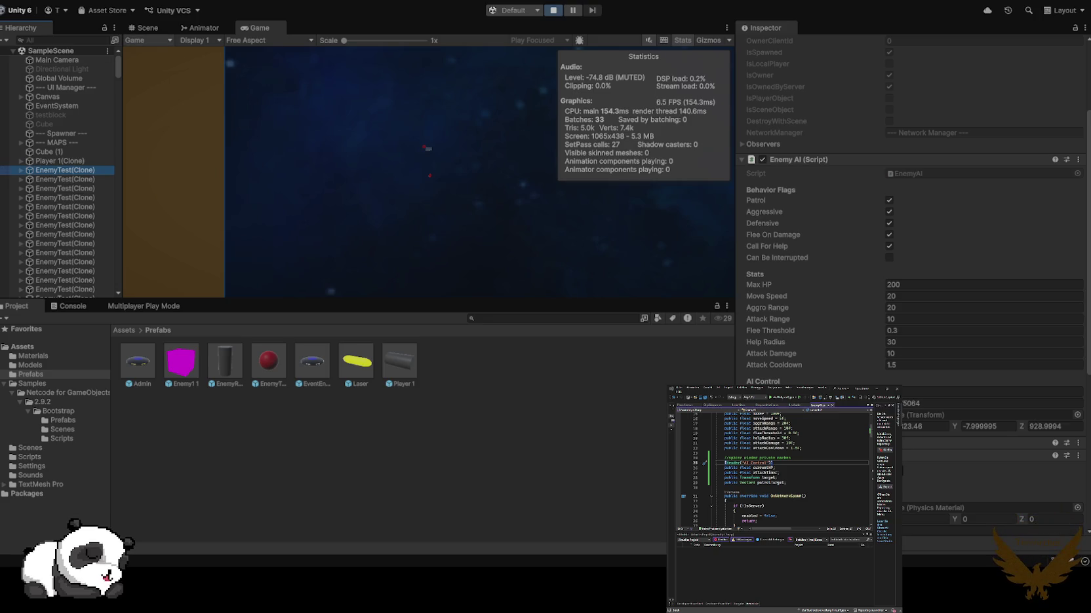
key(ctrl+1)
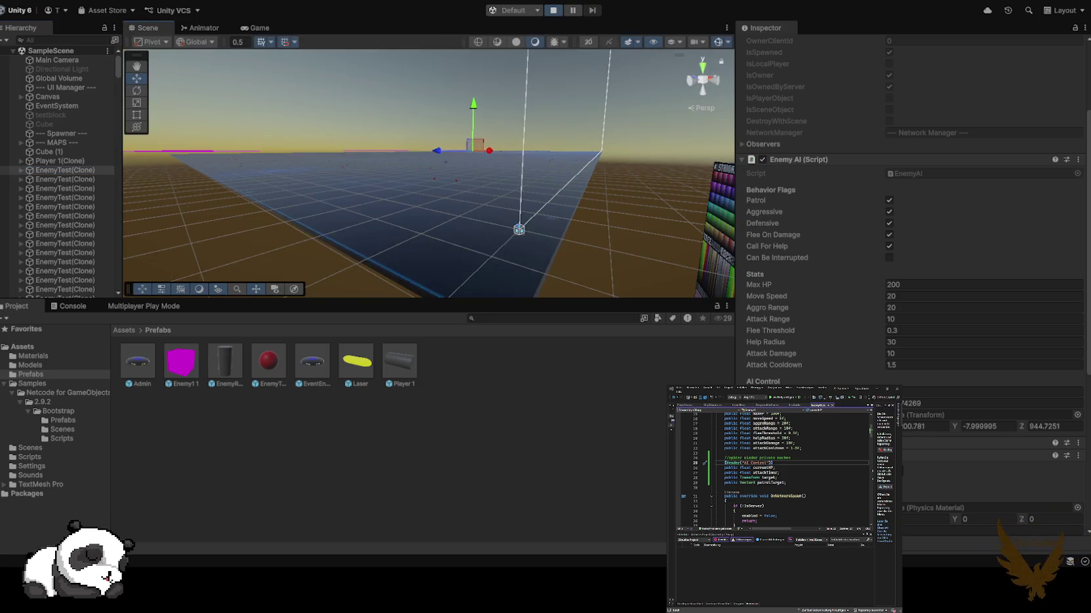
- Select Player 1(Clone), centre the Scene view on its ship, and expand its children
click(59, 160)
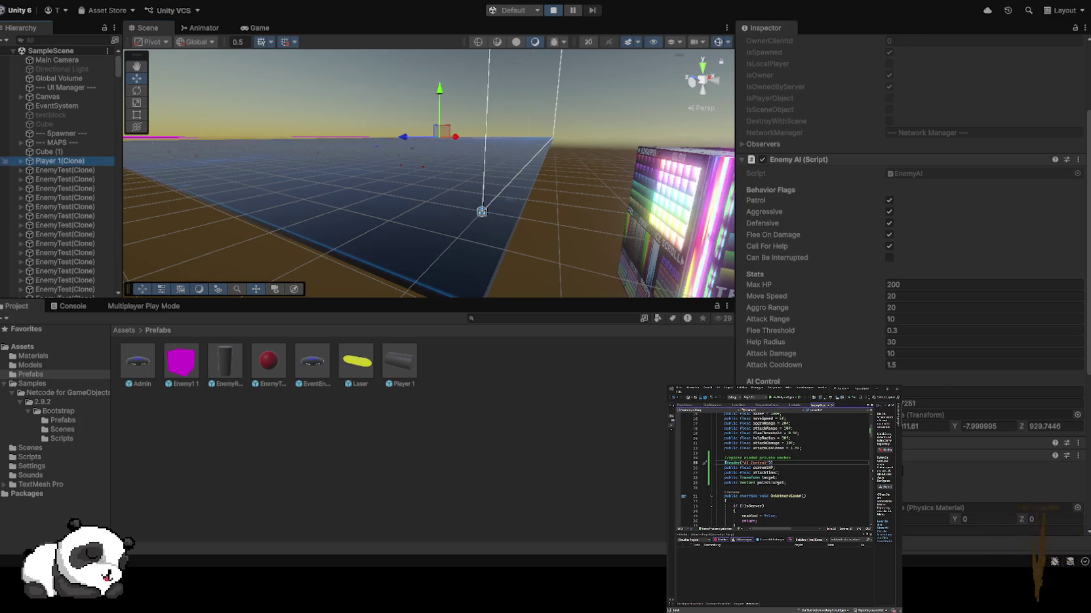
mouse_move(429, 173)
mouse_down()
mouse_move(426, 151)
mouse_move(426, 216)
mouse_move(413, 196)
mouse_move(397, 190)
mouse_move(393, 199)
mouse_up()
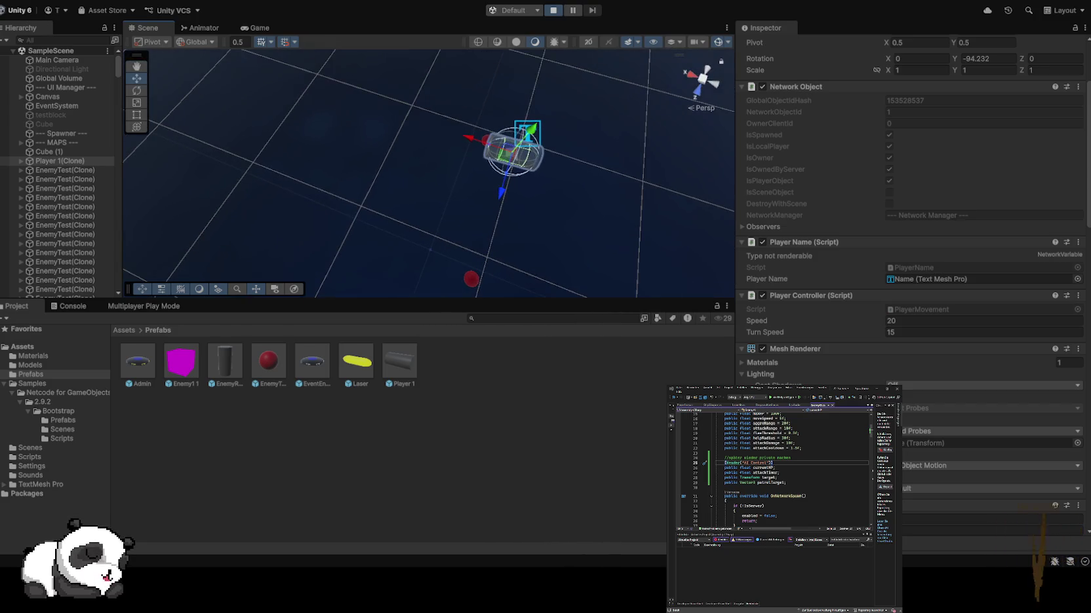
double_click(981, 278)
- Select the nearby red Sphere's EnemyTest(Clone) parent, confirm its Enemy AI Target is Player 1, and return to the Game view
click(514, 150)
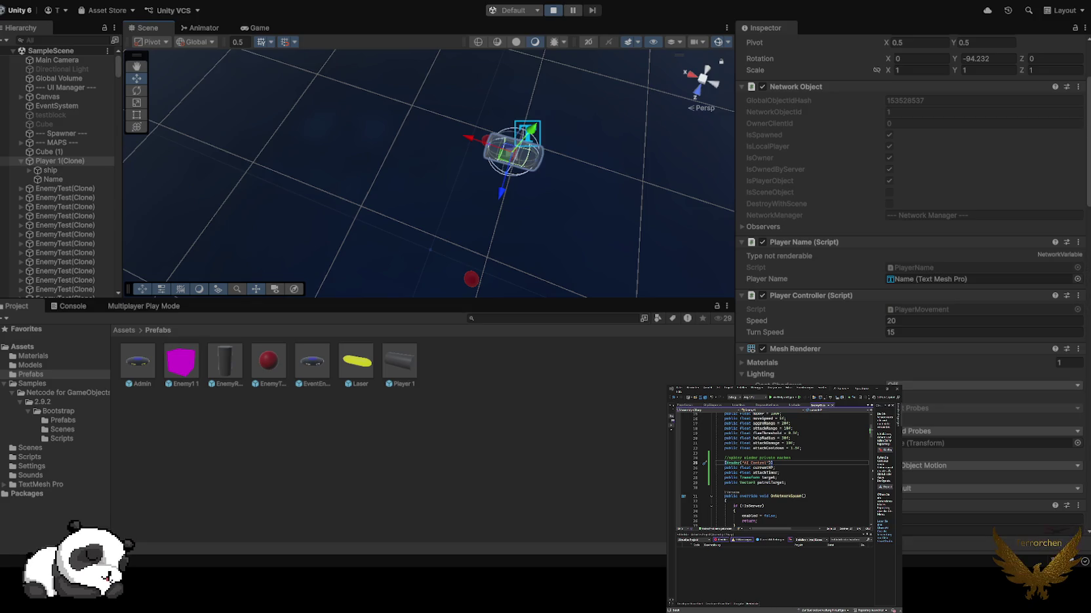
click(471, 279)
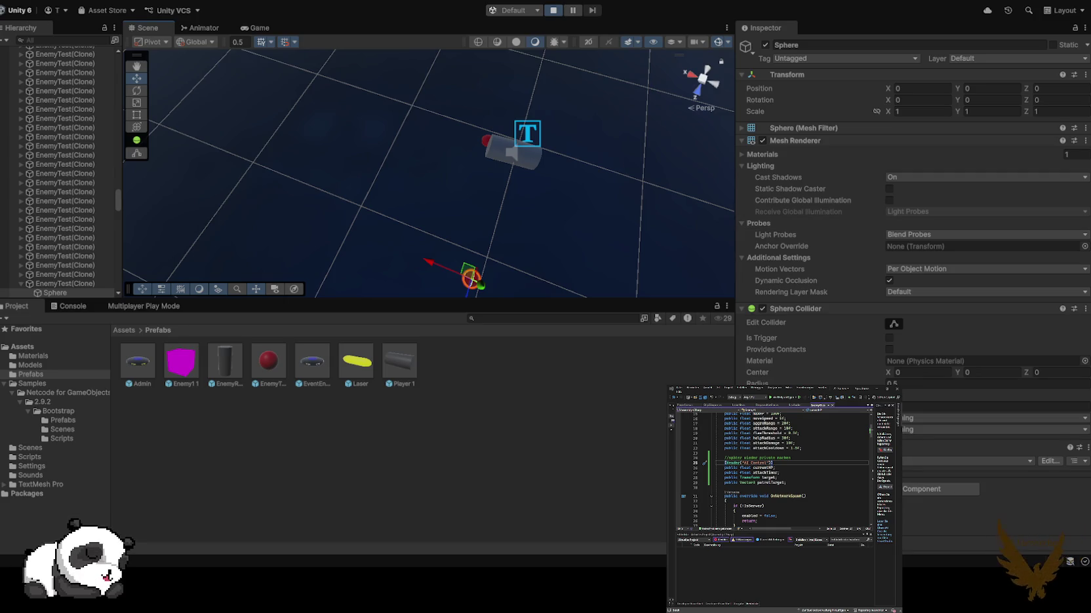
click(471, 279)
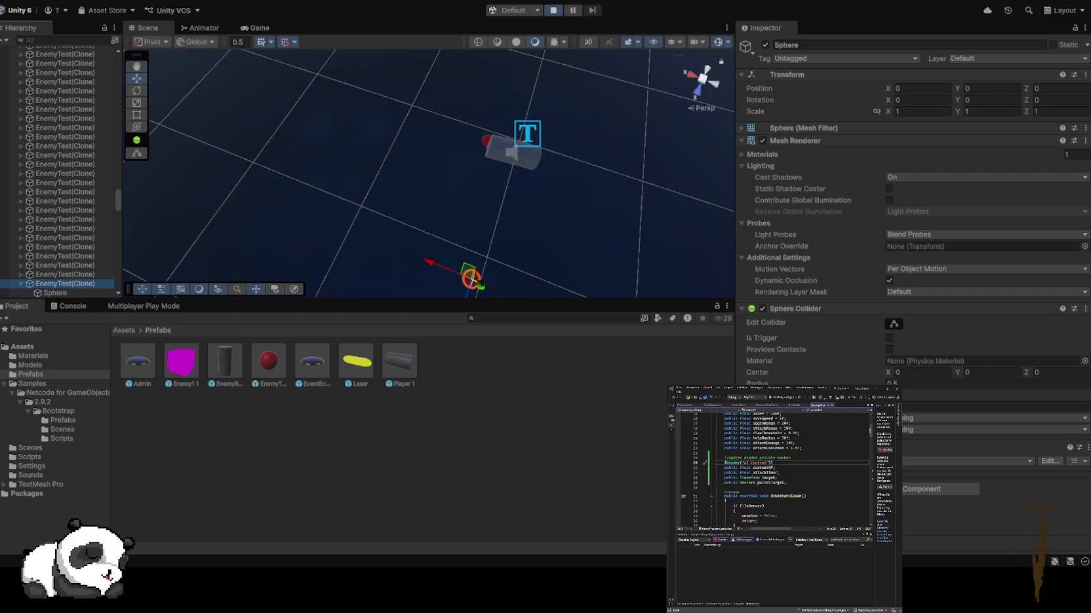
scroll(911, 262, down, 5)
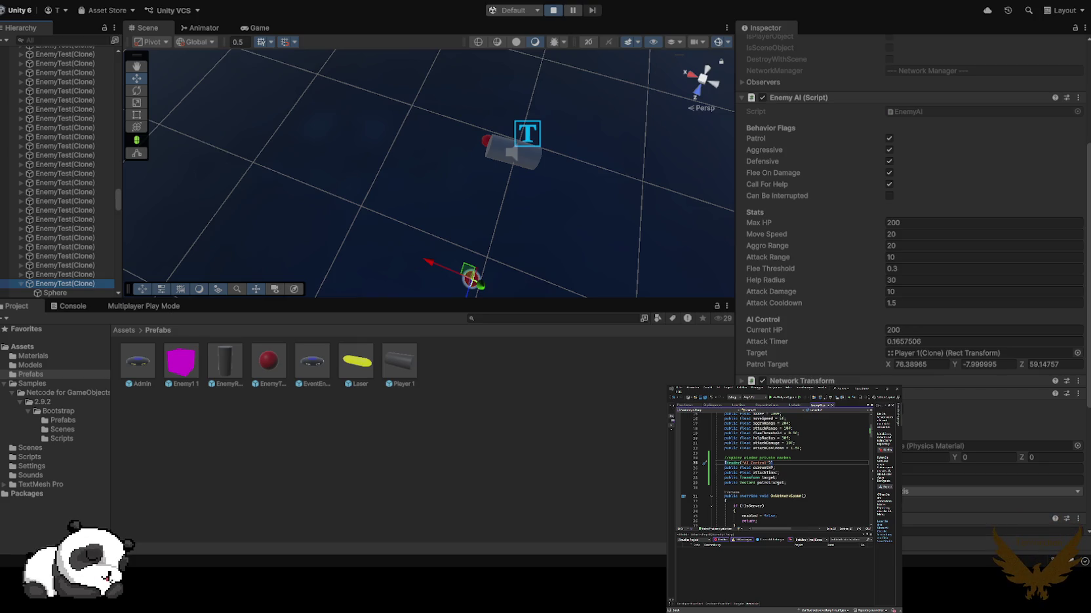
click(259, 28)
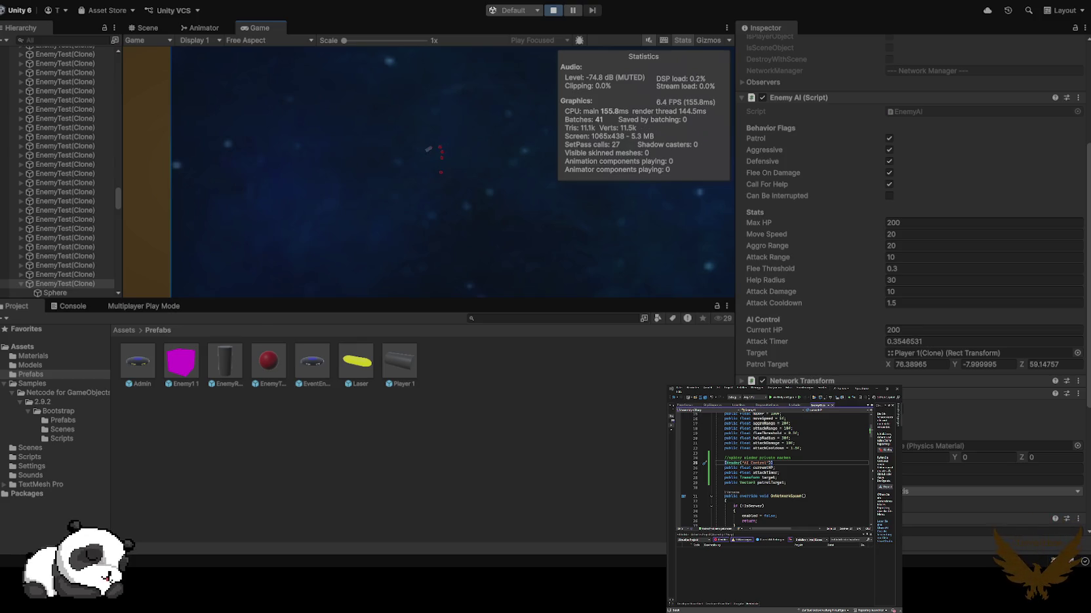
- Activate Player 2 in the Multiplayer Play Mode list, then exit Play mode
click(144, 306)
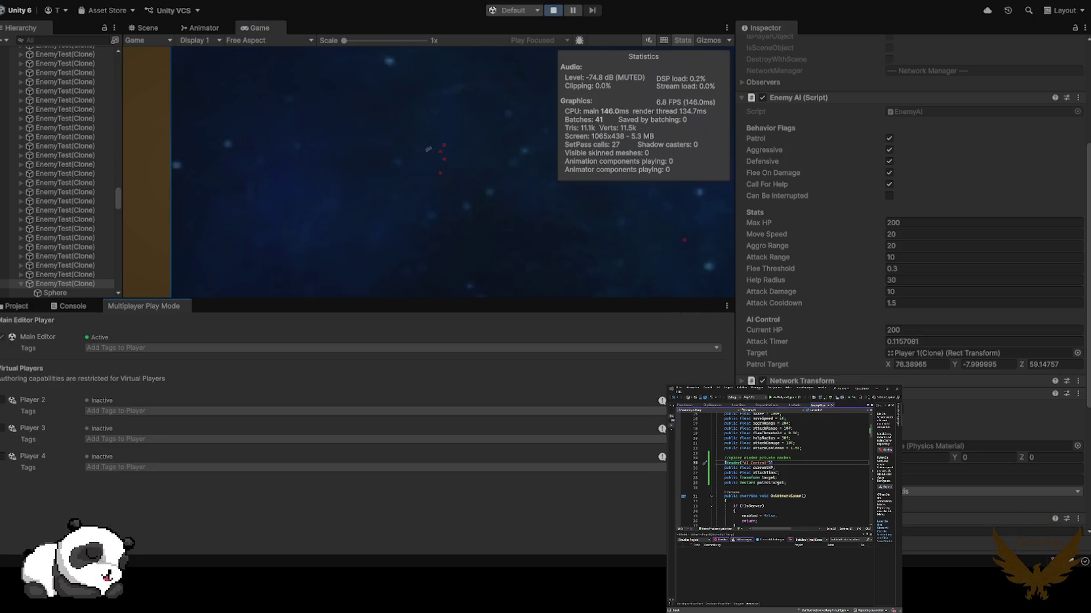
click(2, 400)
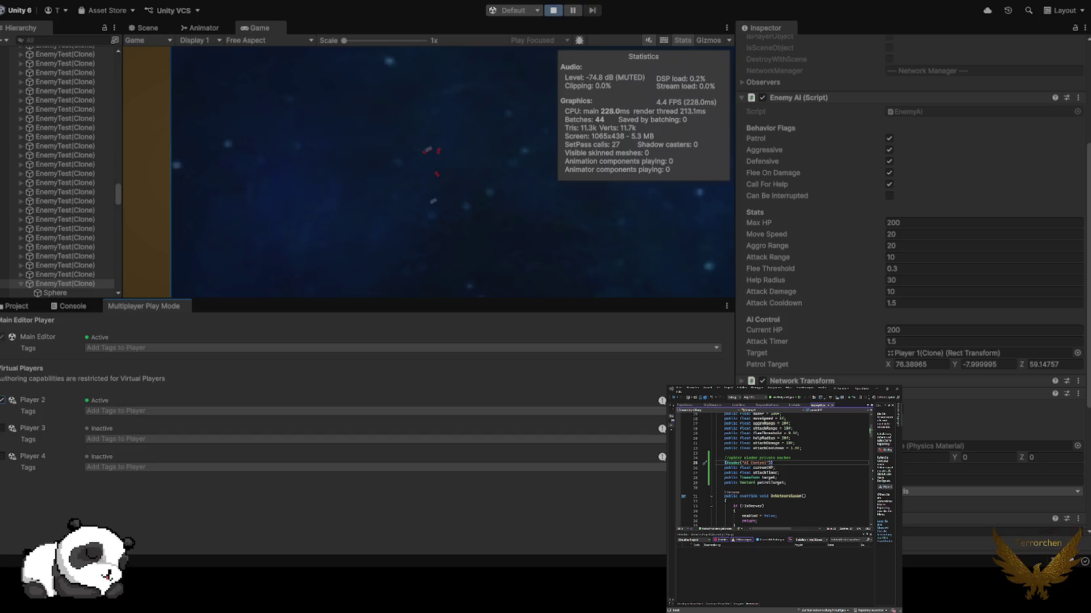
key(ctrl+p)
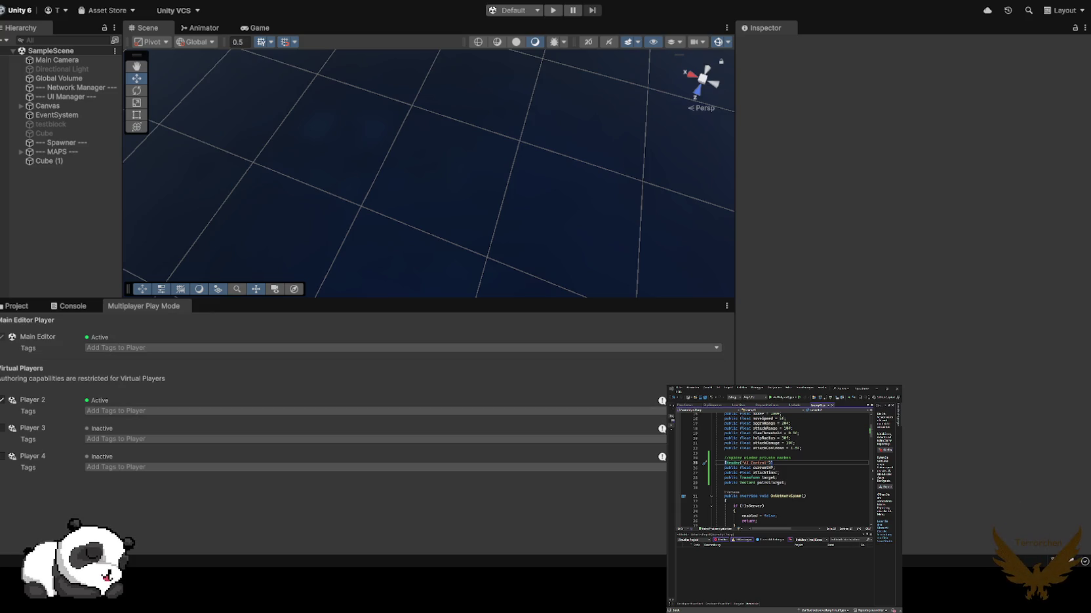
- Set the EnemyTest prefab's Rigidbody Collision Detection to Continuous
click(16, 306)
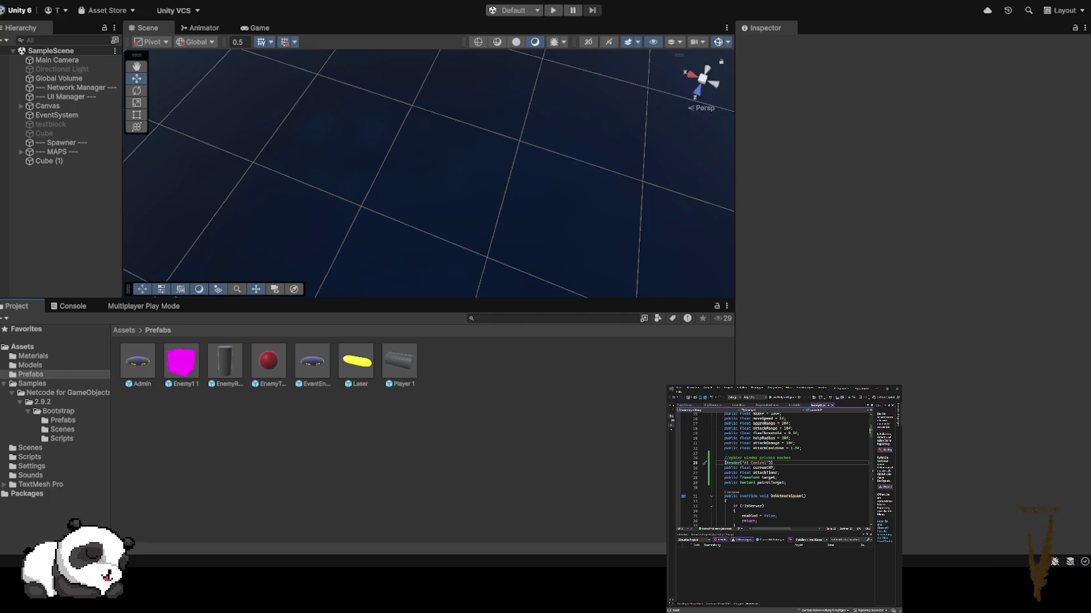
click(268, 362)
scroll(911, 295, down, 10)
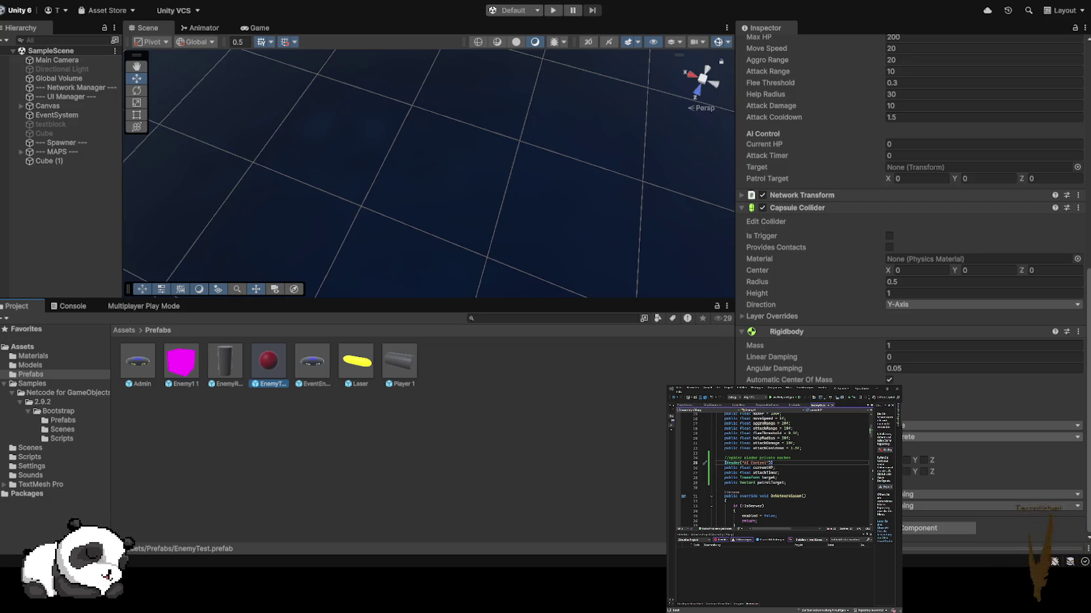
click(983, 437)
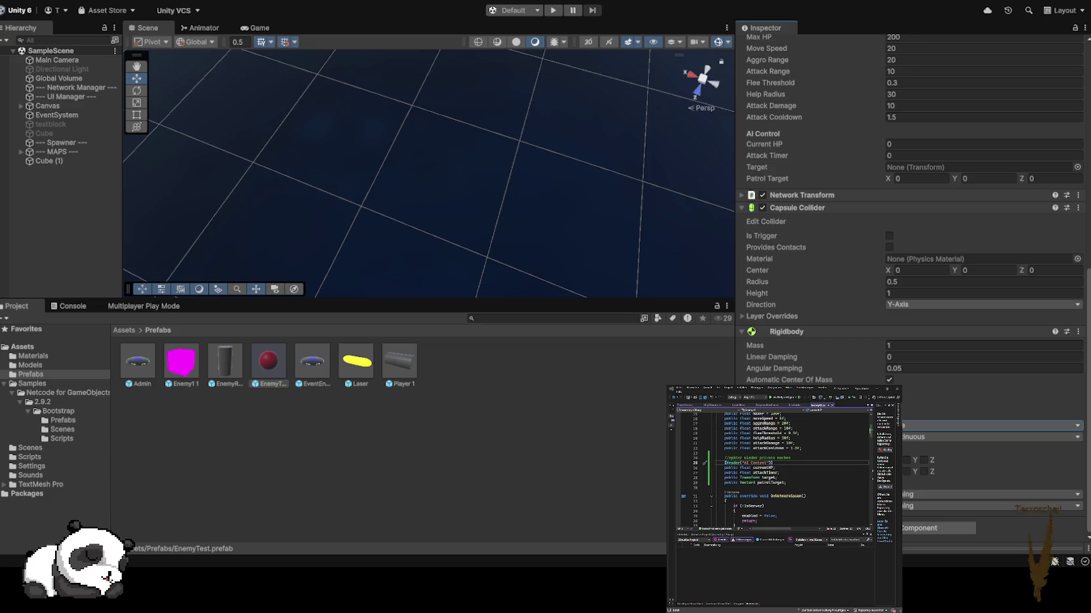
scroll(911, 262, up, 10)
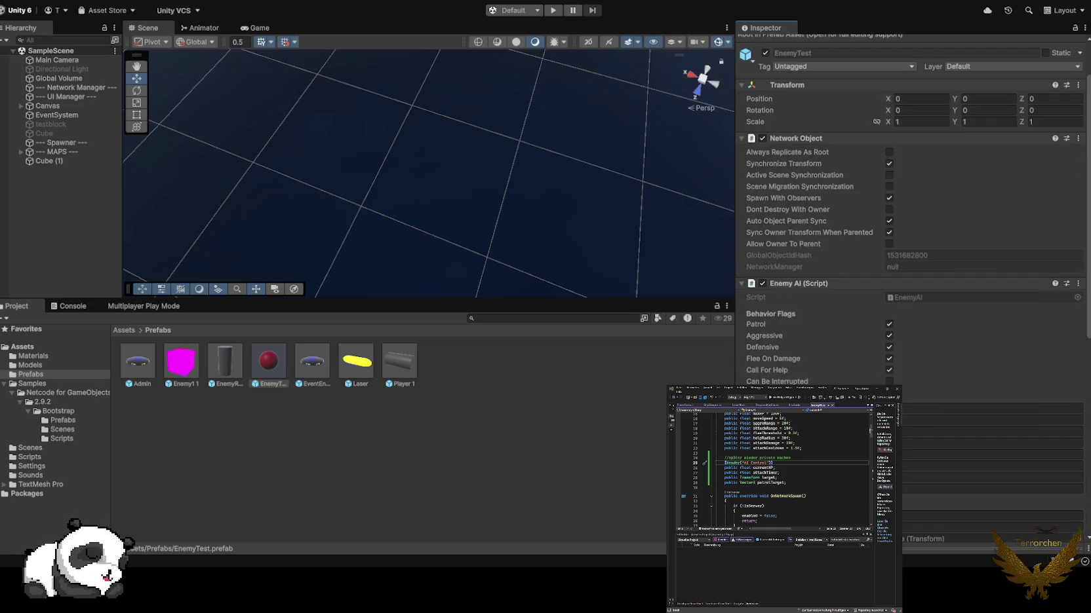
scroll(911, 288, down, 10)
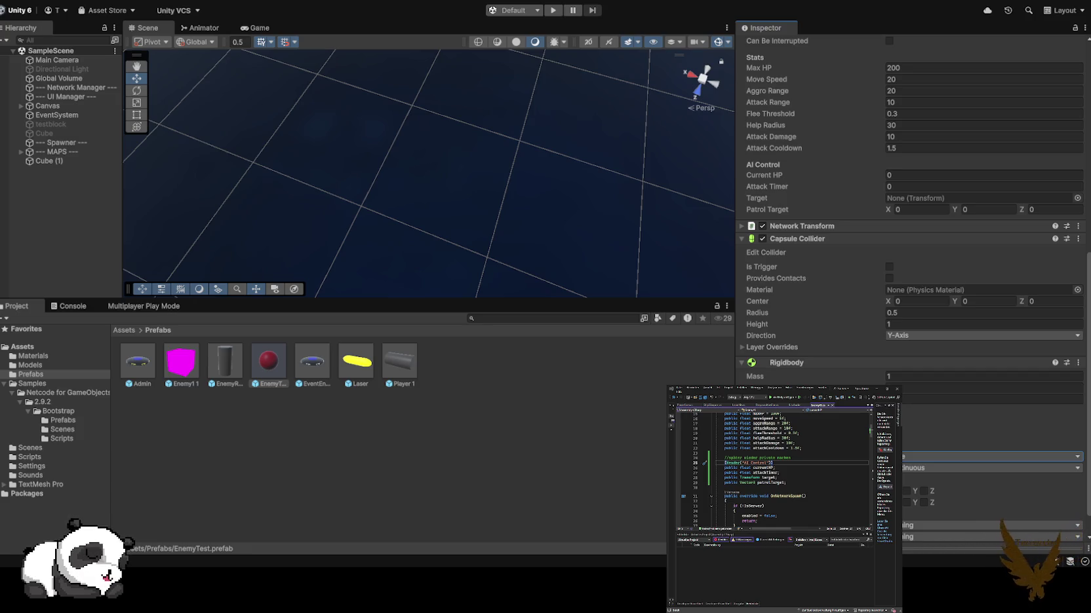
- Check the Laser prefab's Laser Hit Damage of 25 and open LaserHit.cs in Visual Studio
click(356, 362)
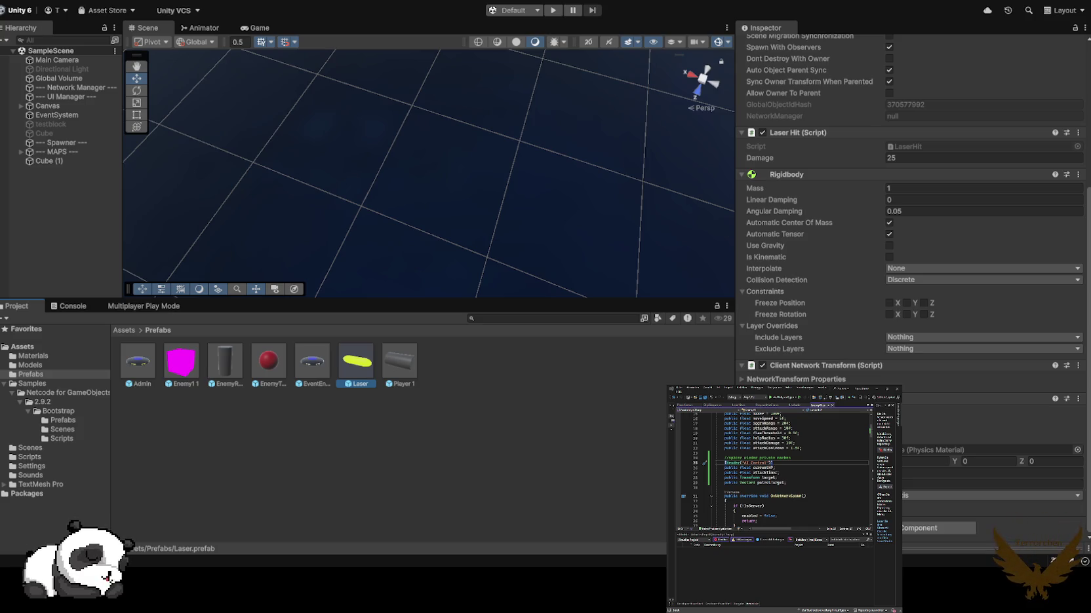
scroll(911, 262, up, 5)
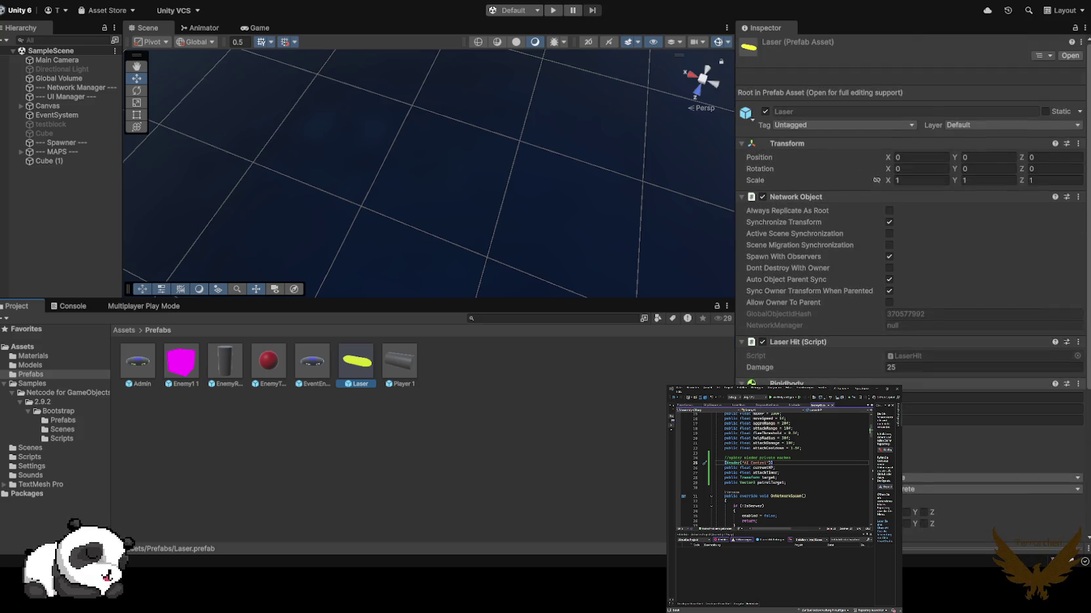
scroll(911, 263, down, 4)
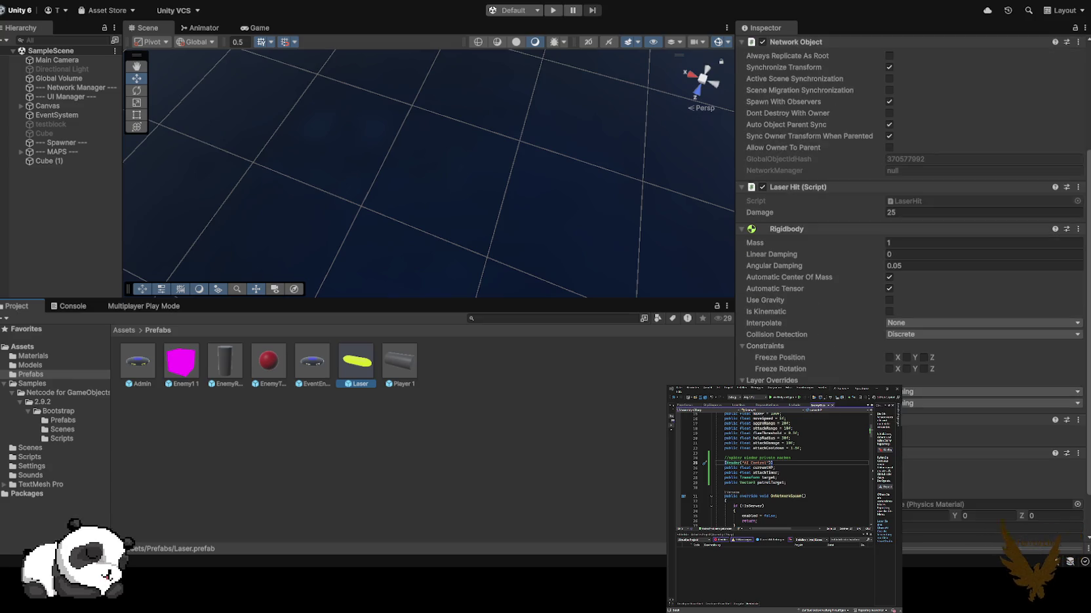
click(983, 213)
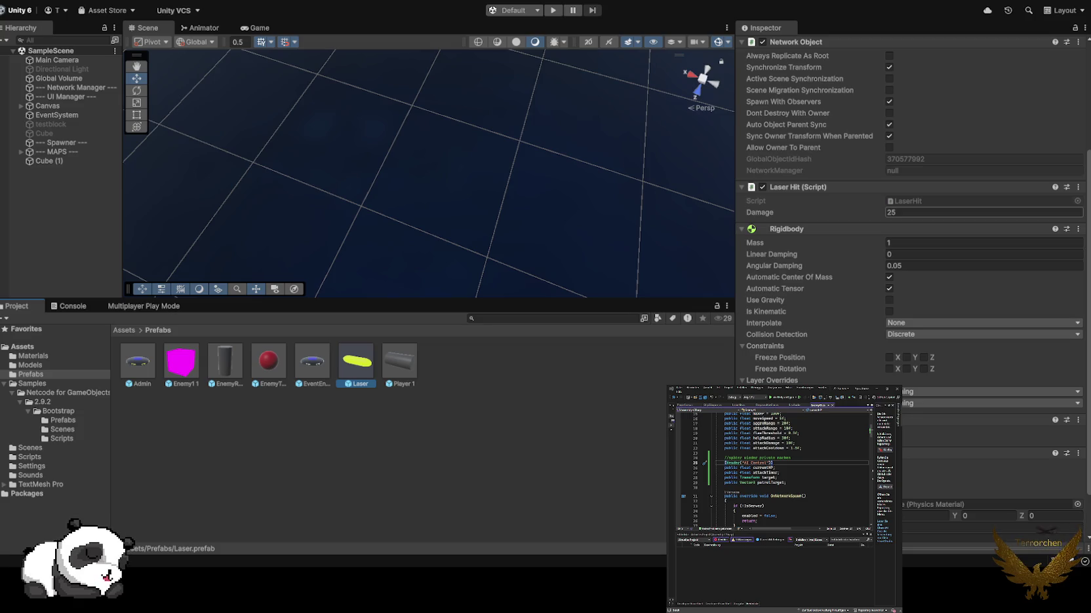
click(918, 201)
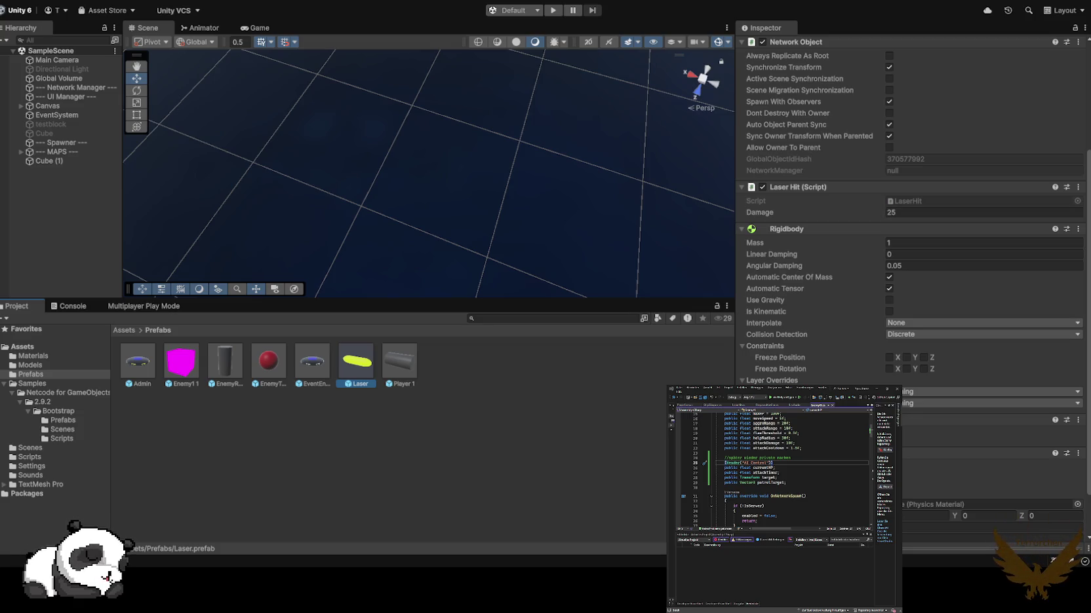
double_click(312, 362)
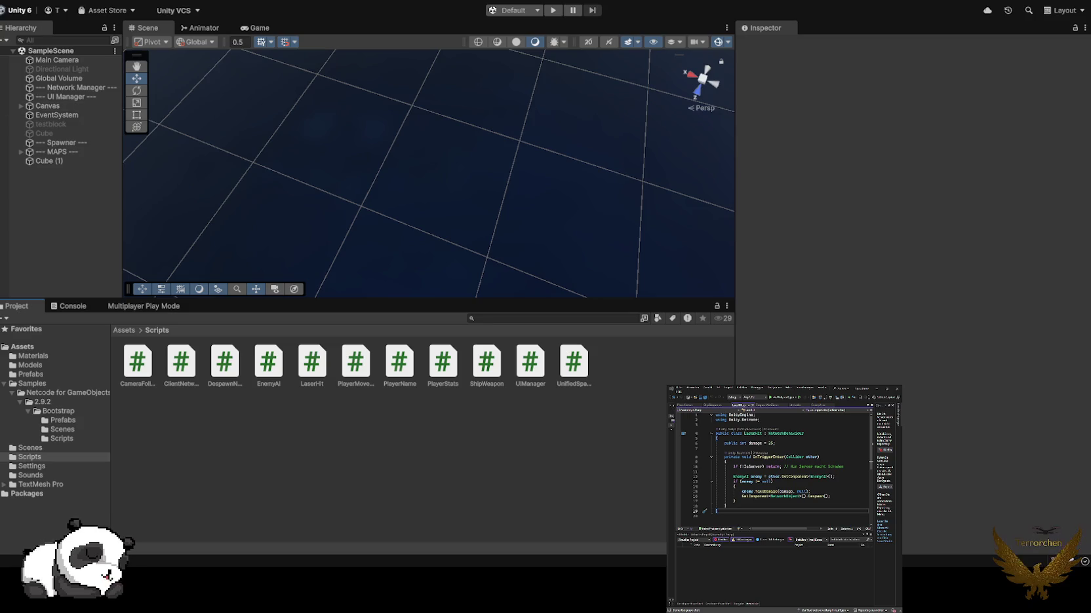
- Set the Spawner's Initial Amount to 100 and enter Play mode again
click(66, 142)
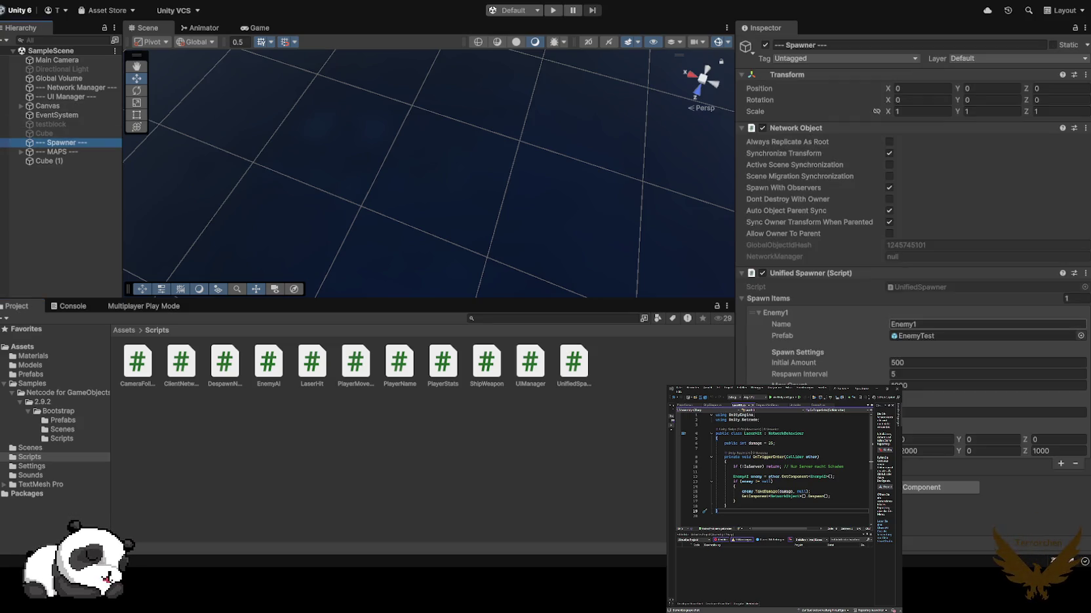
click(918, 362)
text(100)
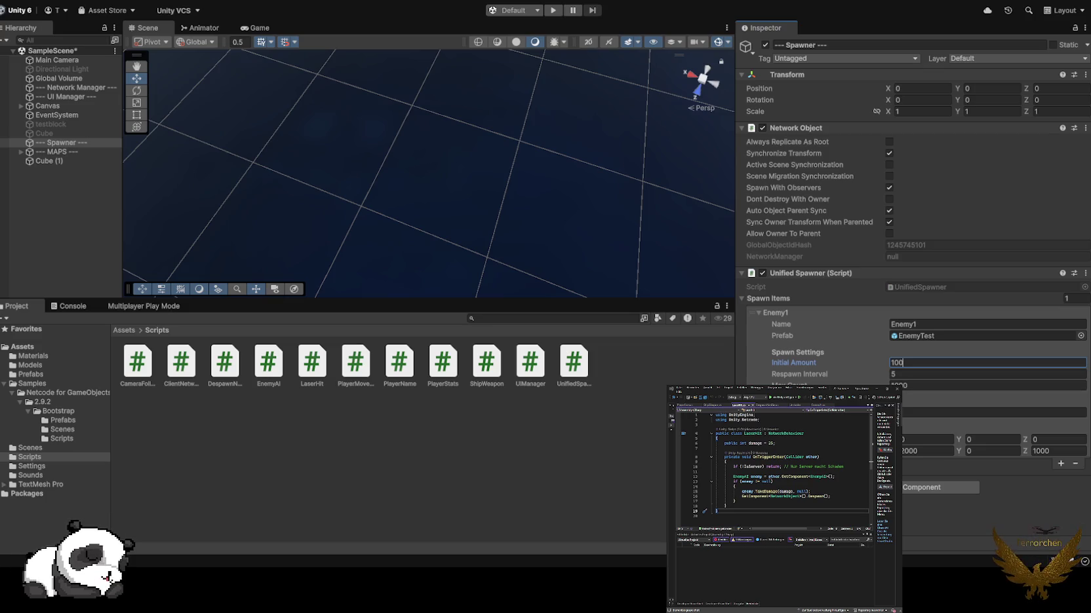
key(ctrl+p)
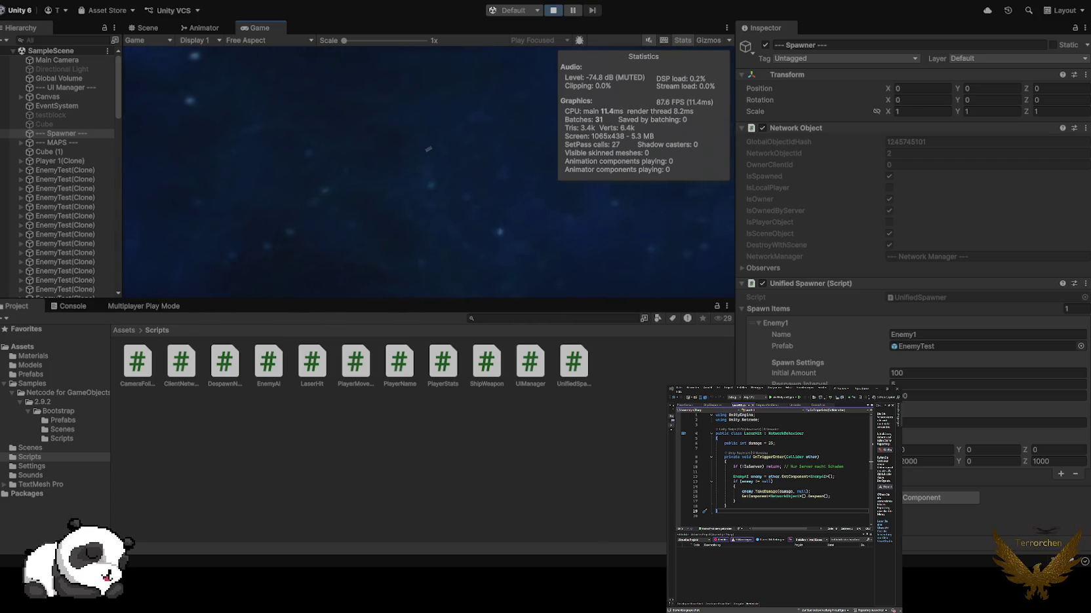
- Enlarge the Game view, open the Console, then switch to the Scene view
drag(735, 164, 924, 164)
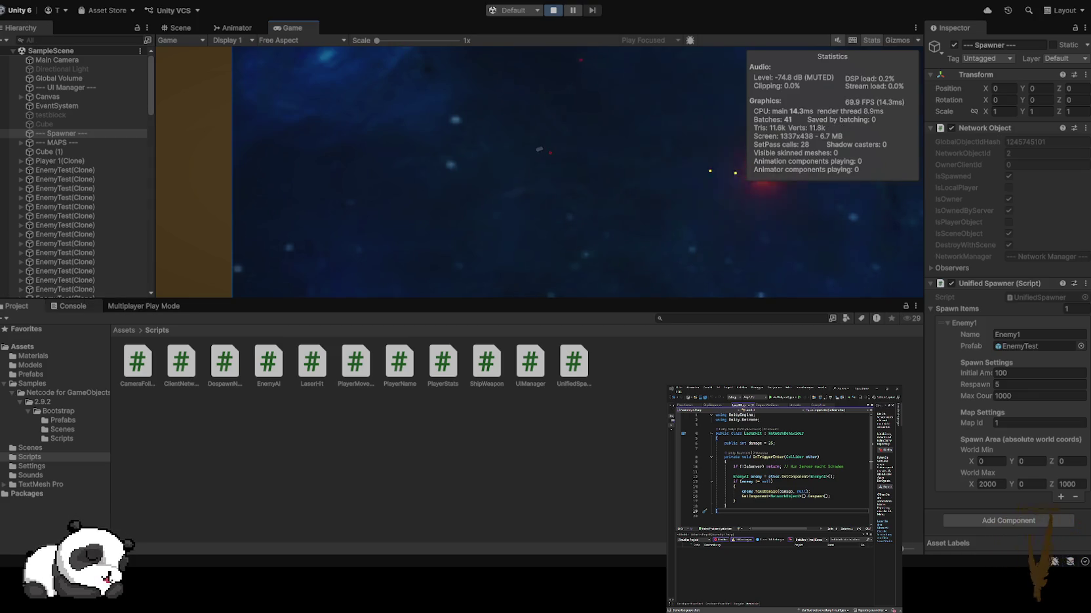
key(ctrl+shift+c)
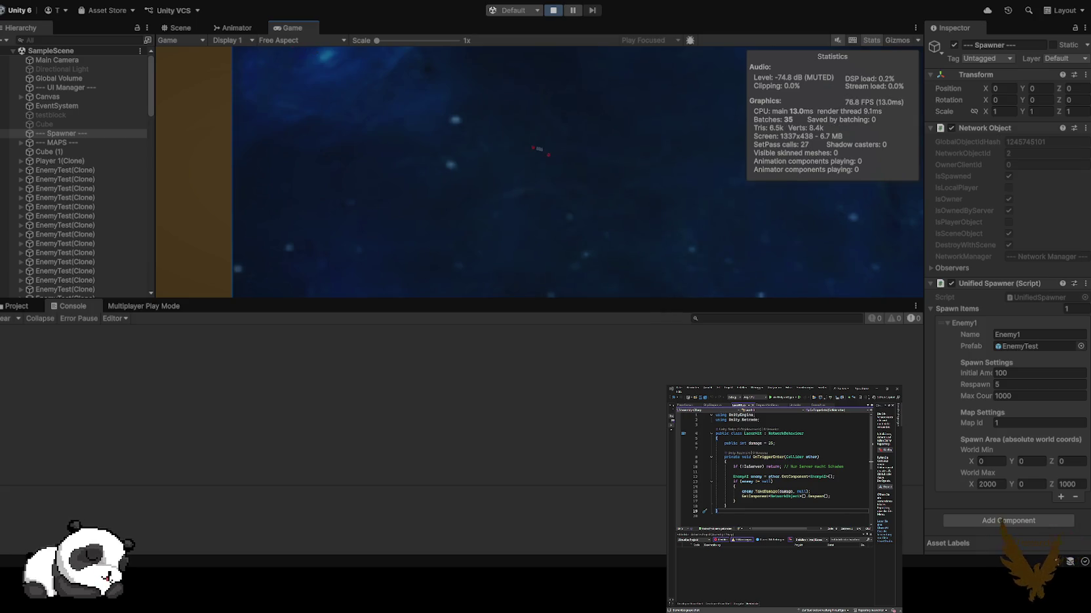
click(181, 28)
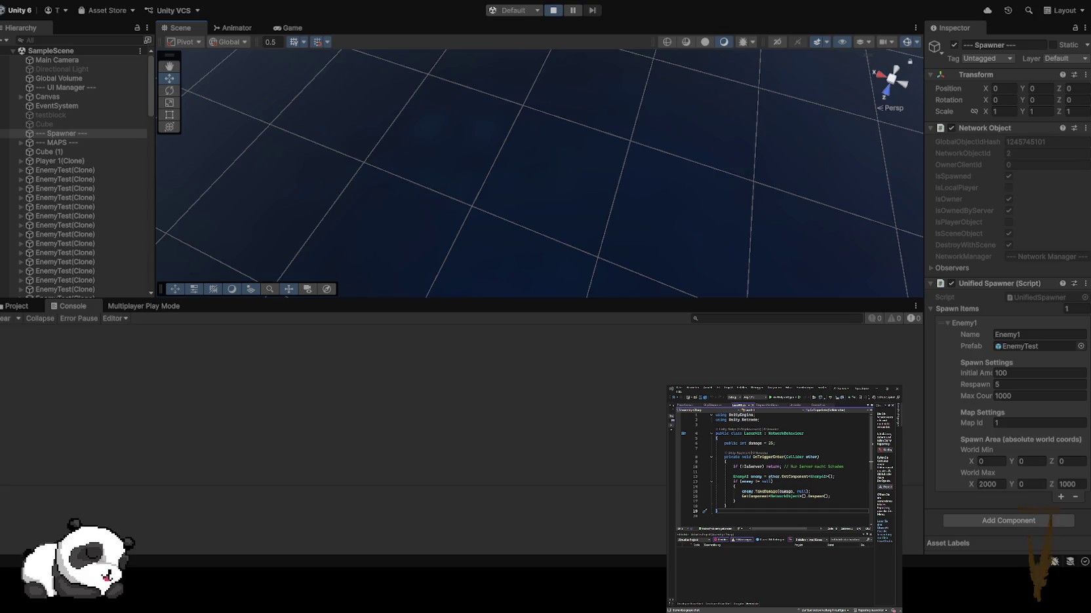
- Stop Play mode and open the Assets > Prefabs folder
click(553, 9)
click(16, 306)
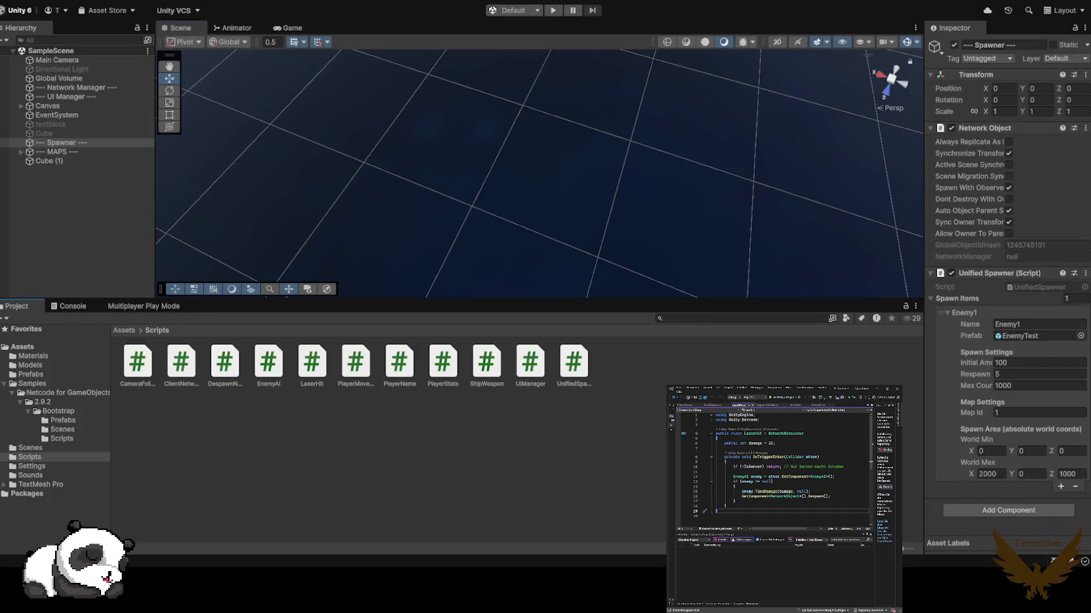
click(31, 374)
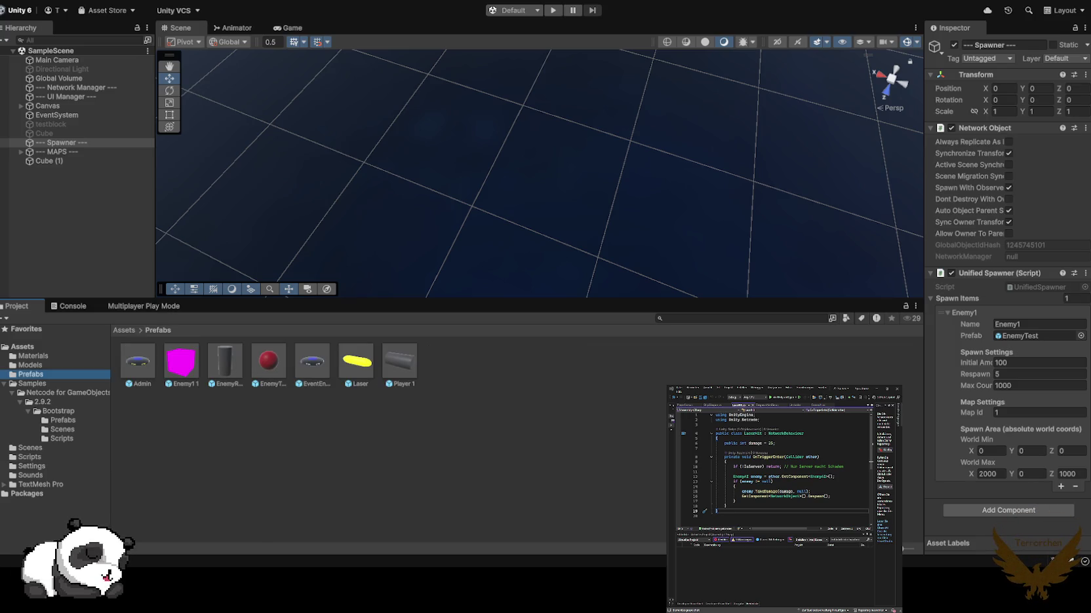
- Compare the Laser and EnemyTest prefabs' components in the Inspector, then reselect Laser
click(355, 362)
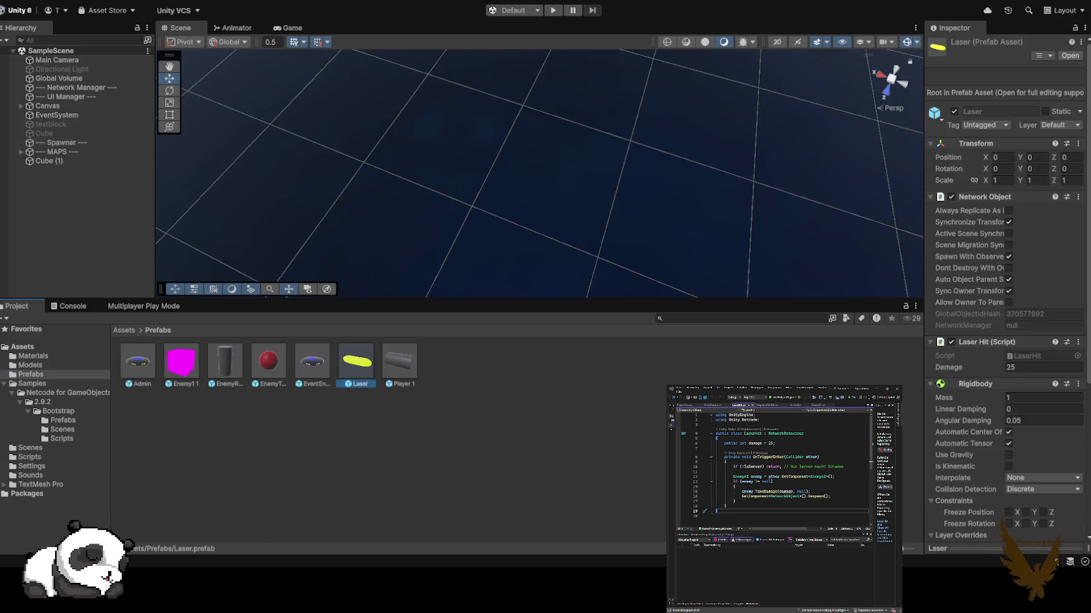
scroll(1003, 367, down, 5)
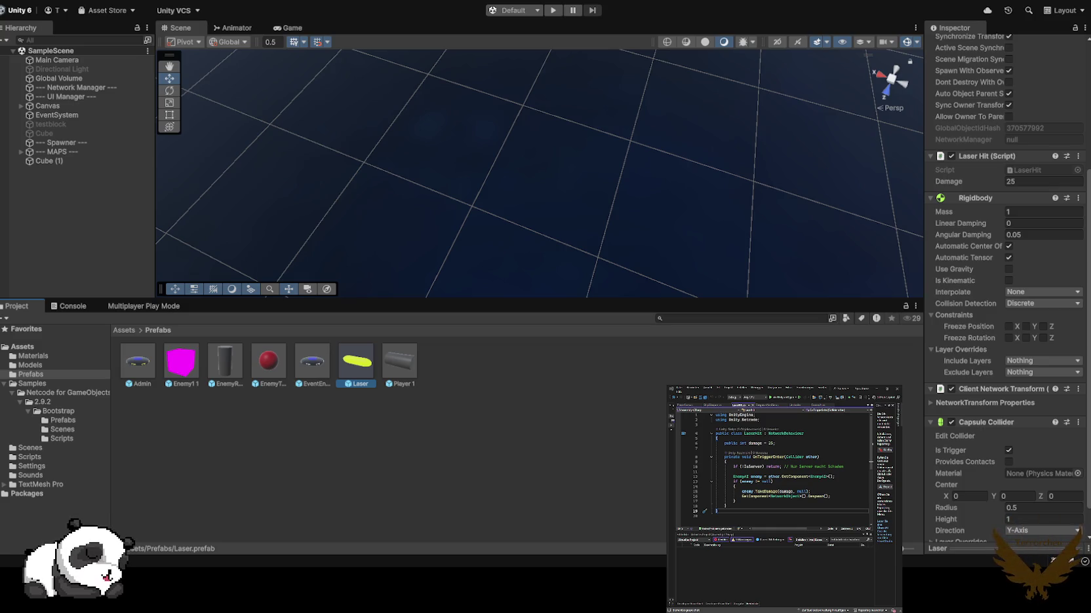
scroll(1006, 288, down, 2)
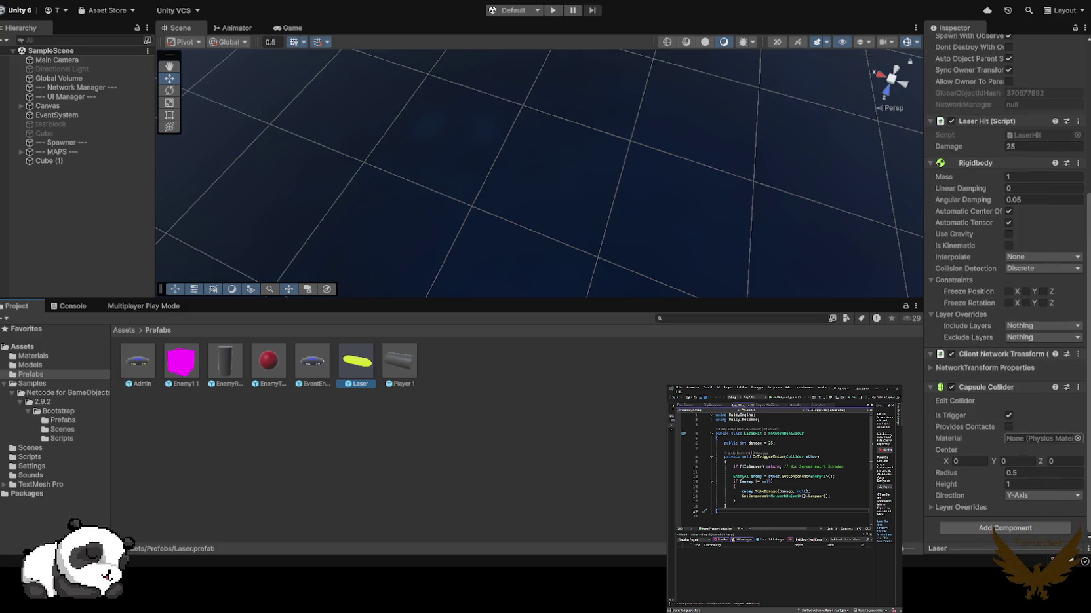
click(268, 362)
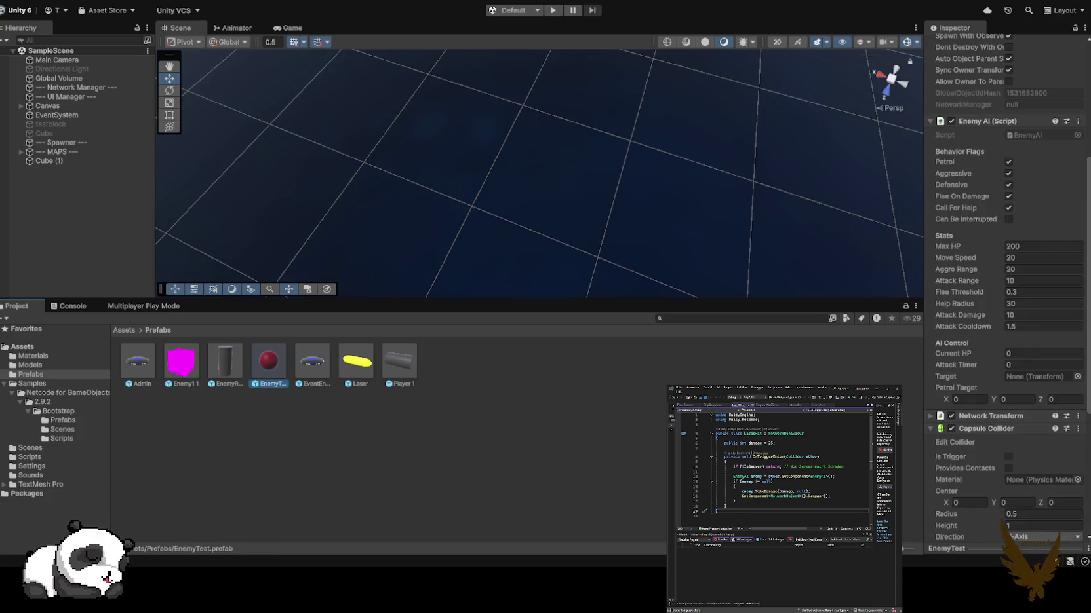
scroll(1006, 295, down, 5)
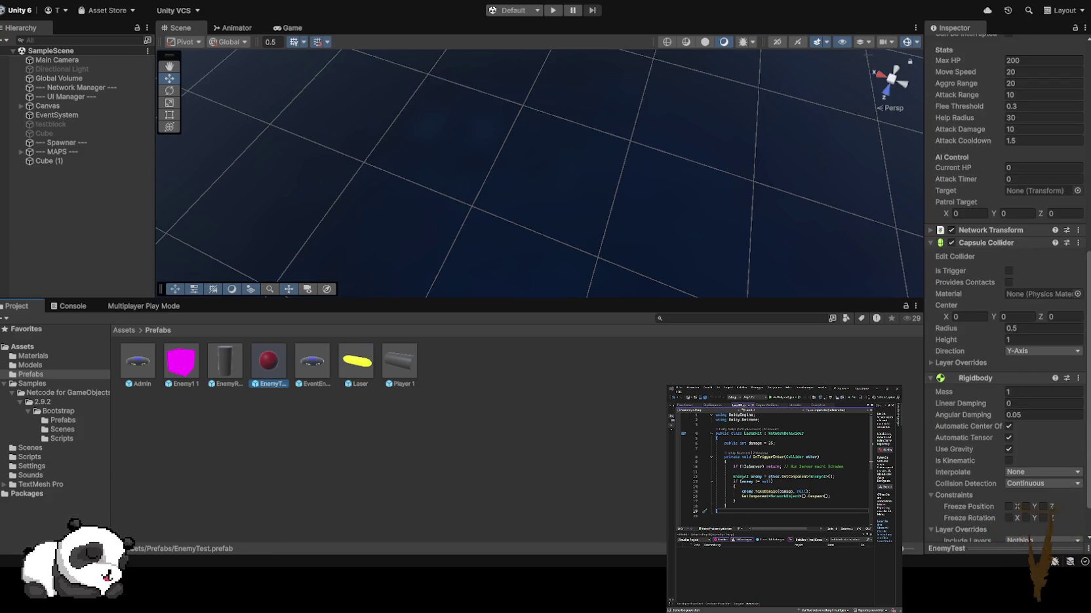
scroll(1010, 289, down, 1)
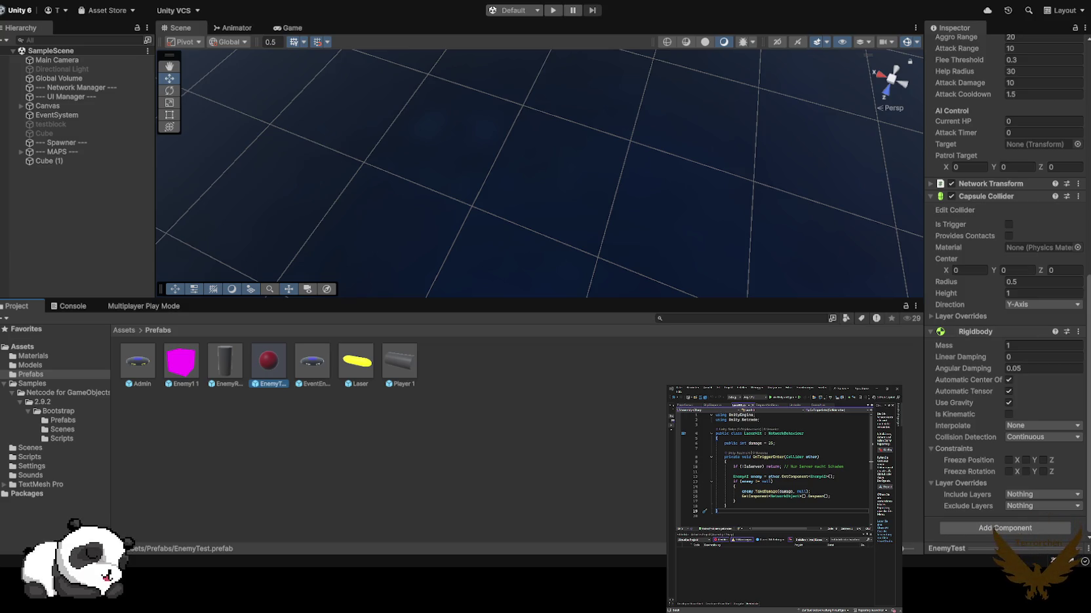
click(356, 364)
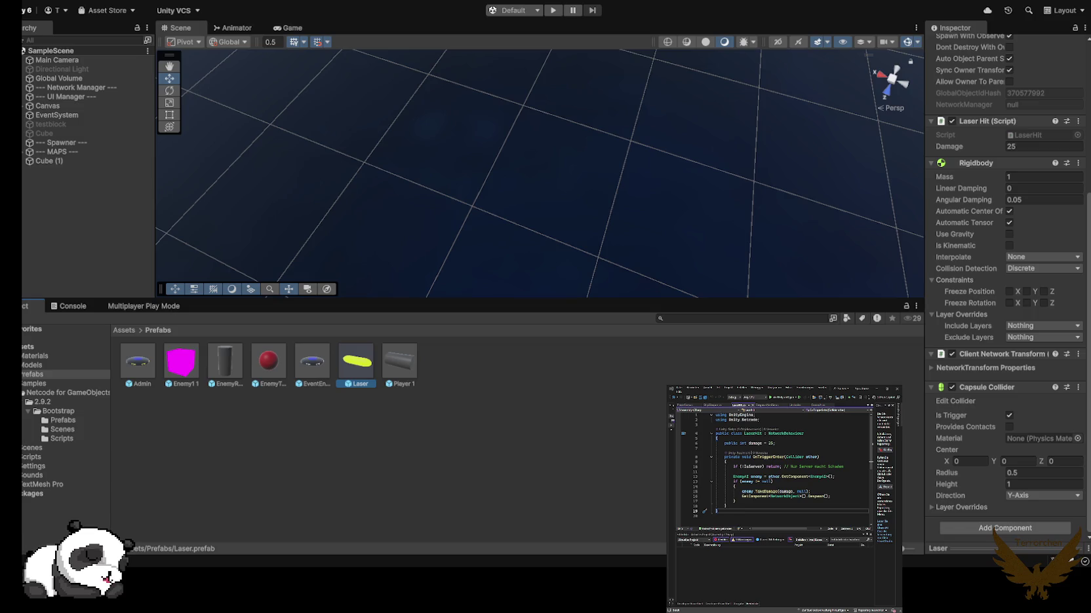
- Check the Laser prefab's Capsule Collider Height, then select the EnemyTest prefab
scroll(1006, 288, up, 7)
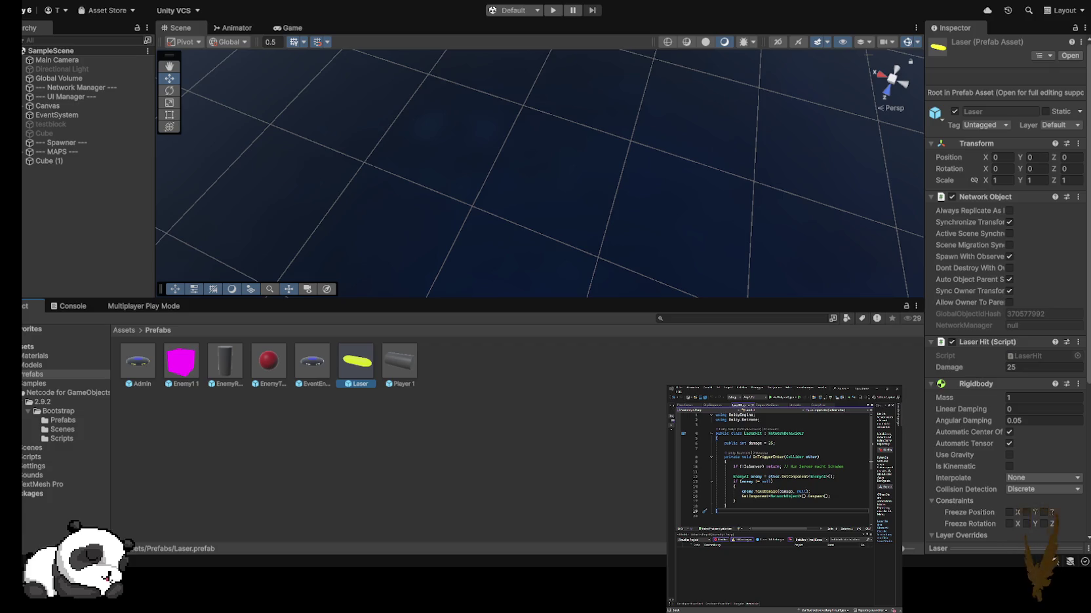
scroll(1006, 295, down, 4)
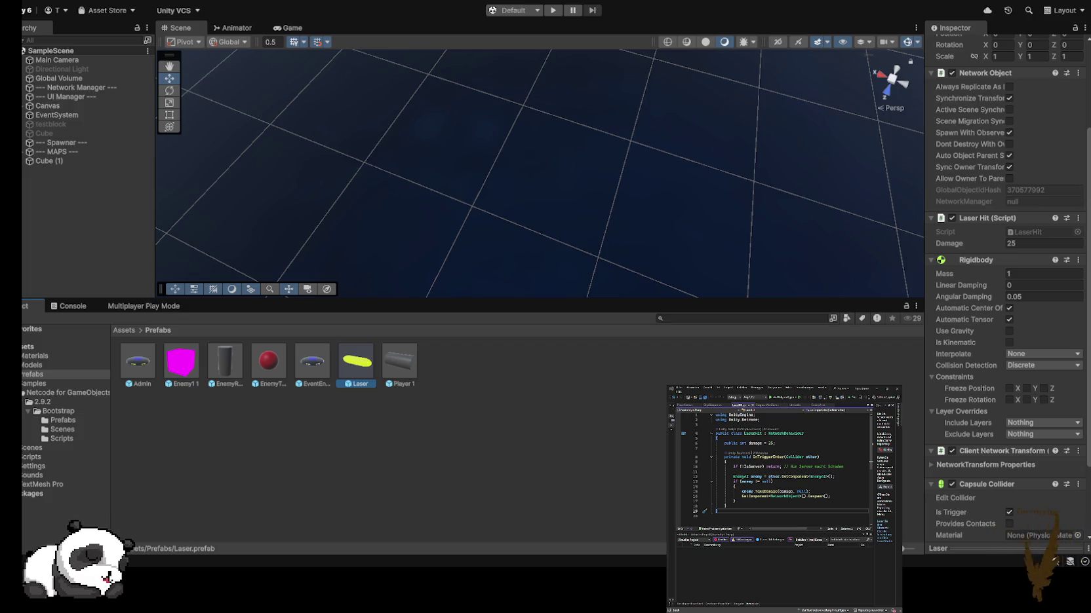
scroll(1006, 295, down, 3)
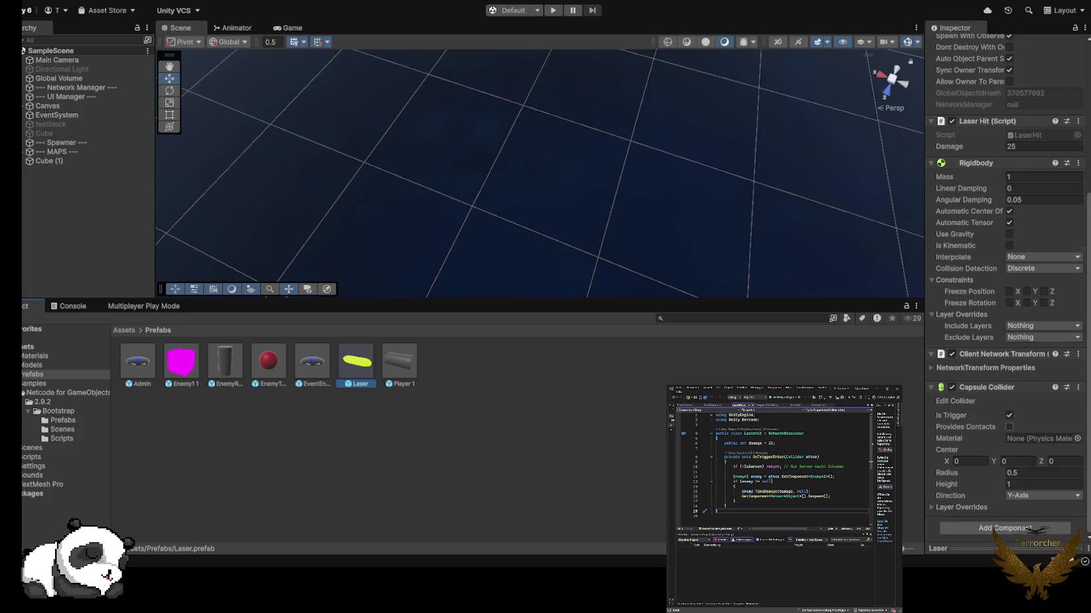
click(1042, 485)
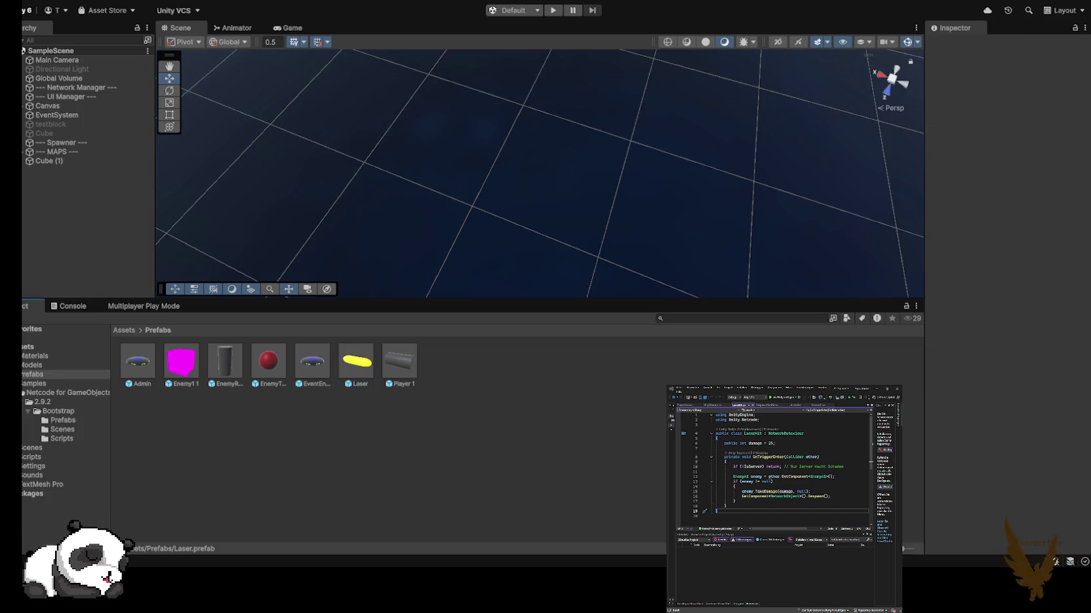
click(268, 363)
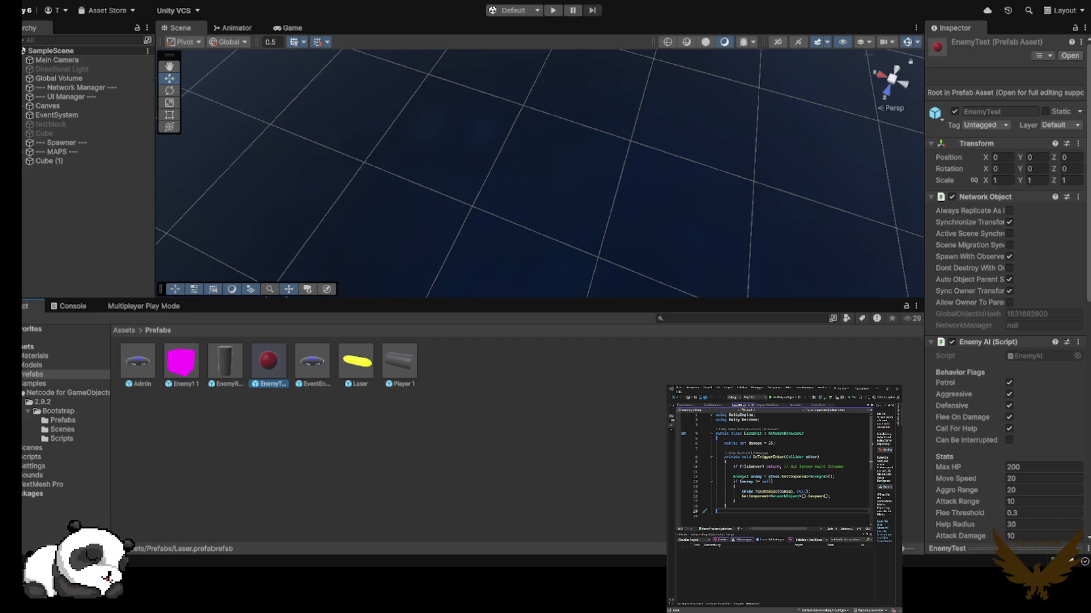
- Widen the Inspector and make EnemyTest's Rigidbody kinematic with Use Gravity turned off
drag(925, 196, 779, 197)
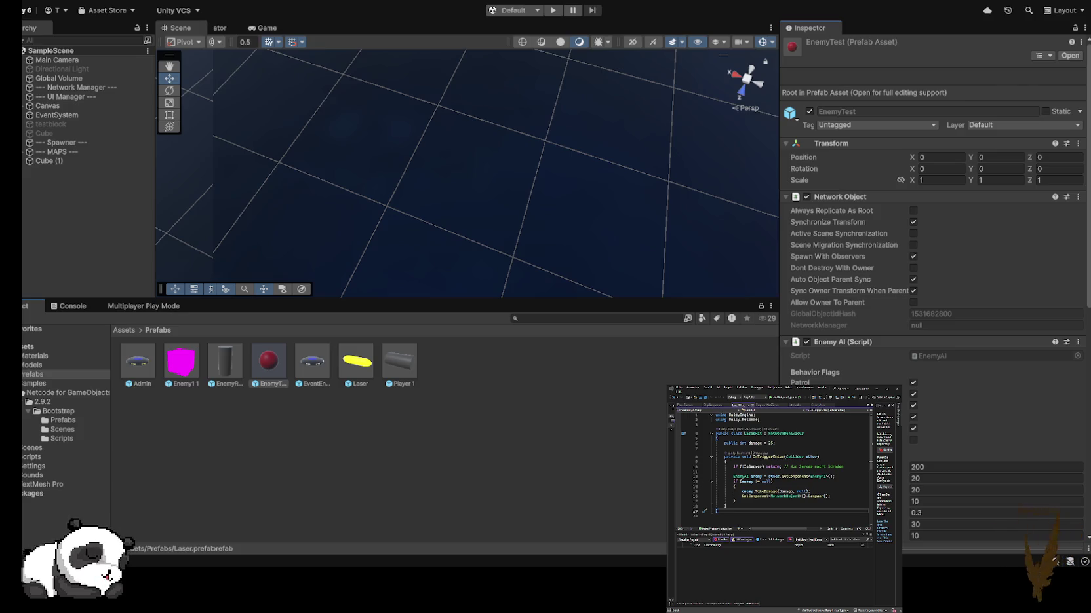
scroll(931, 262, down, 10)
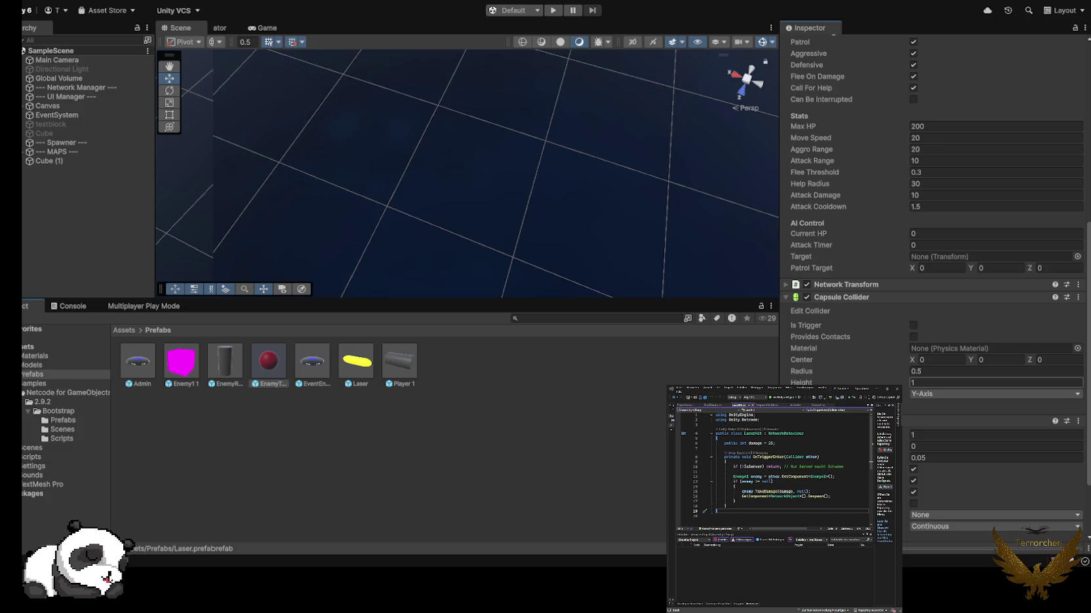
scroll(983, 383, down, 2)
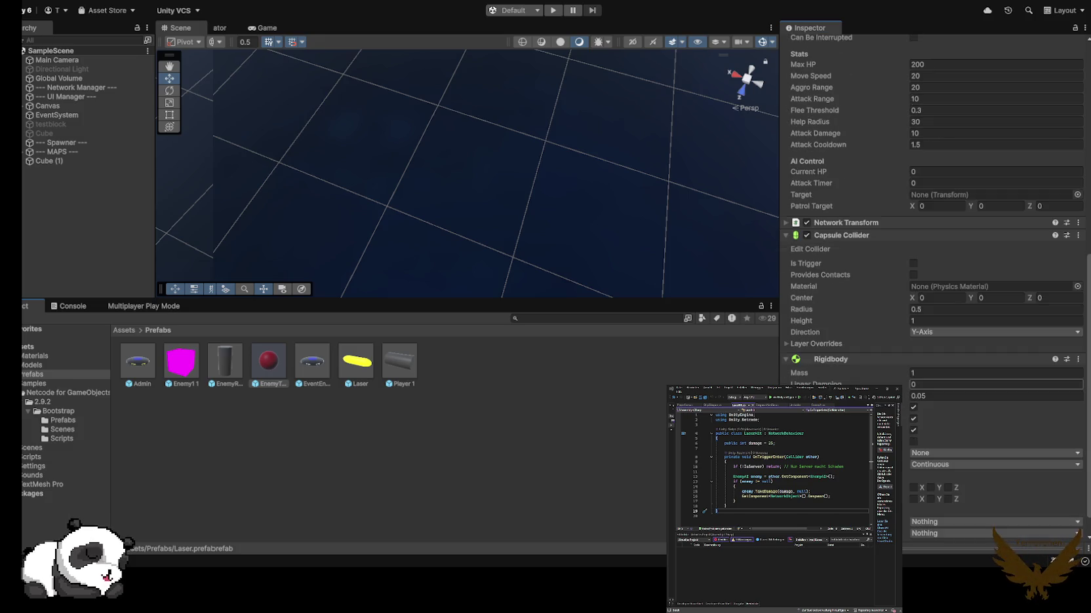
key(Return)
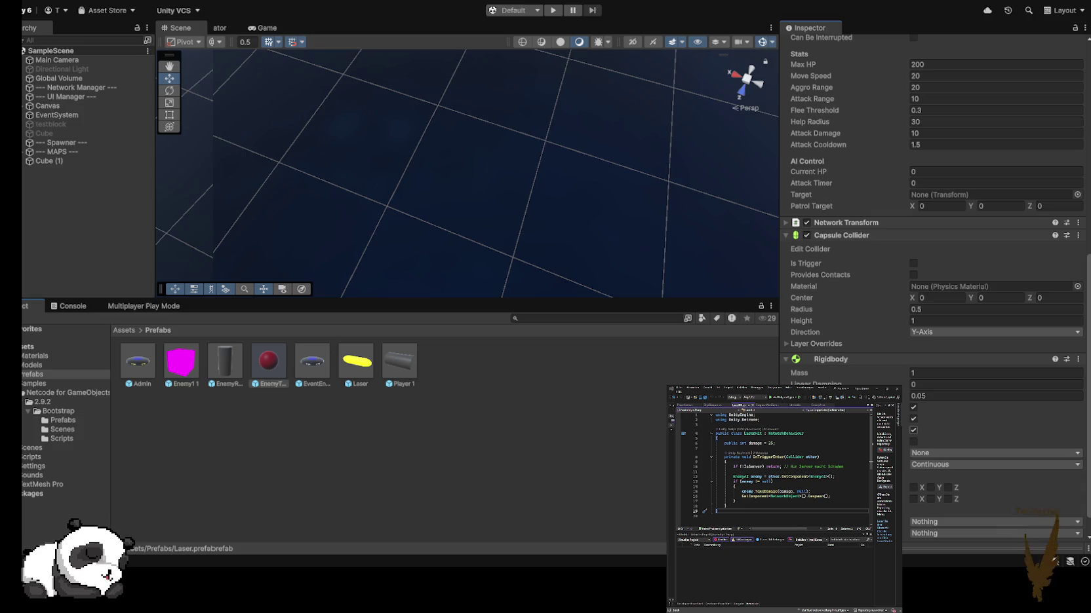
click(913, 430)
click(913, 442)
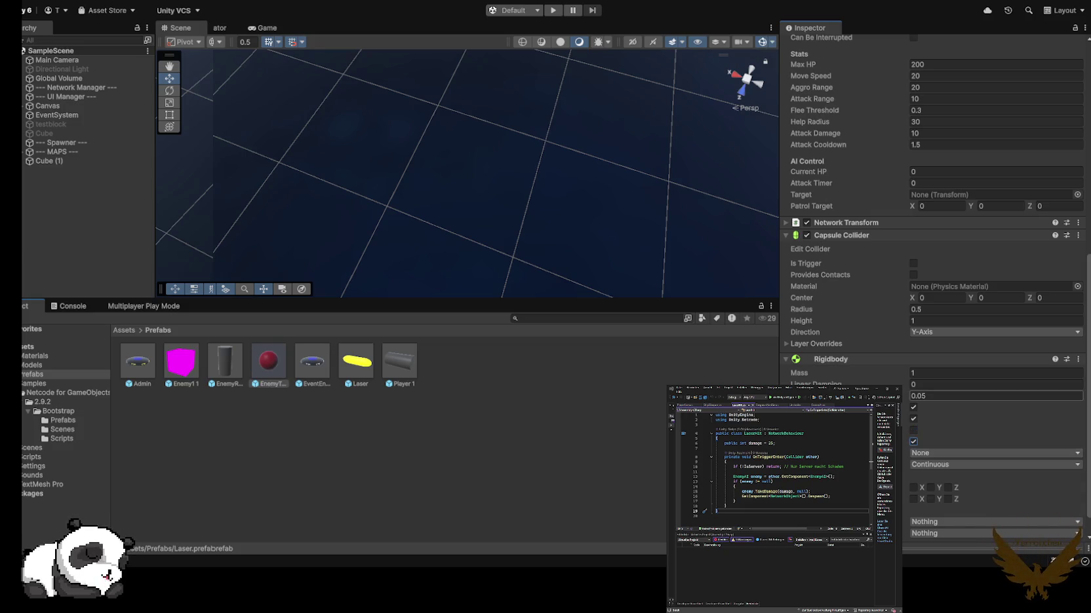
scroll(936, 287, down, 1)
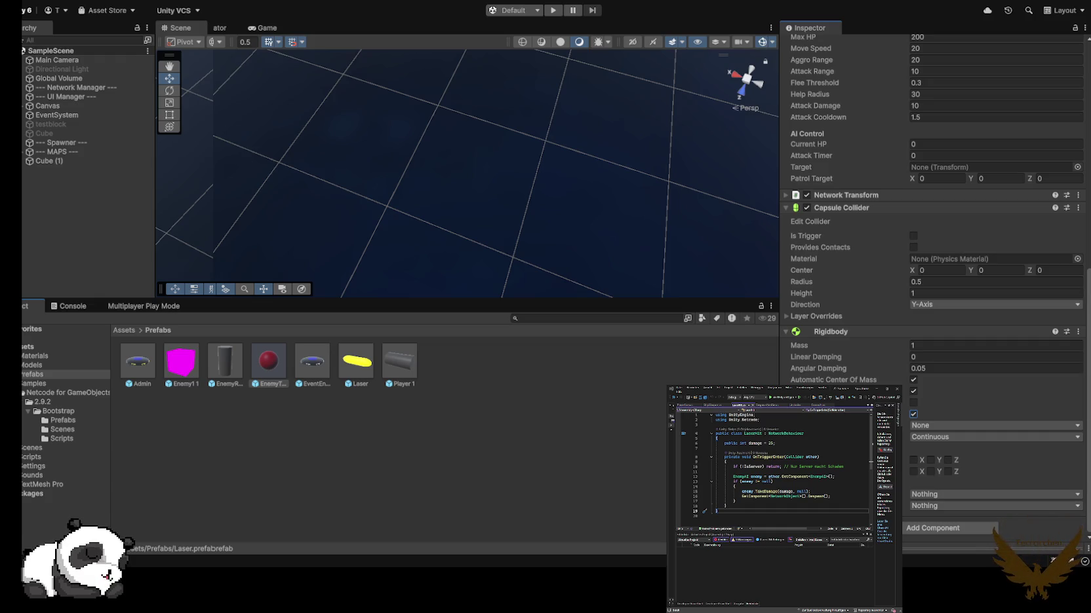
scroll(931, 294, up, 6)
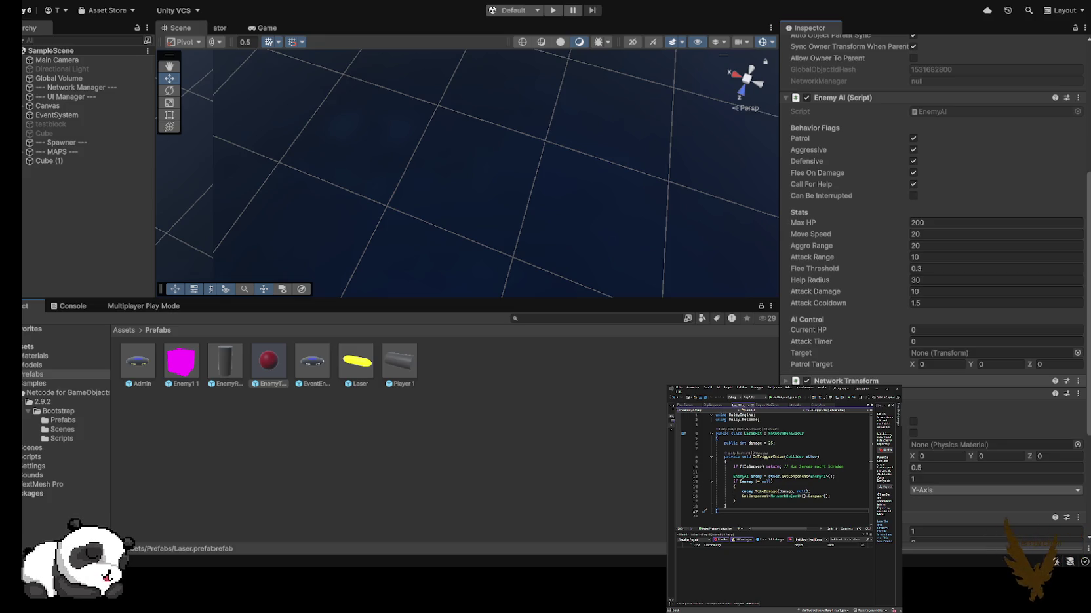
scroll(930, 294, up, 6)
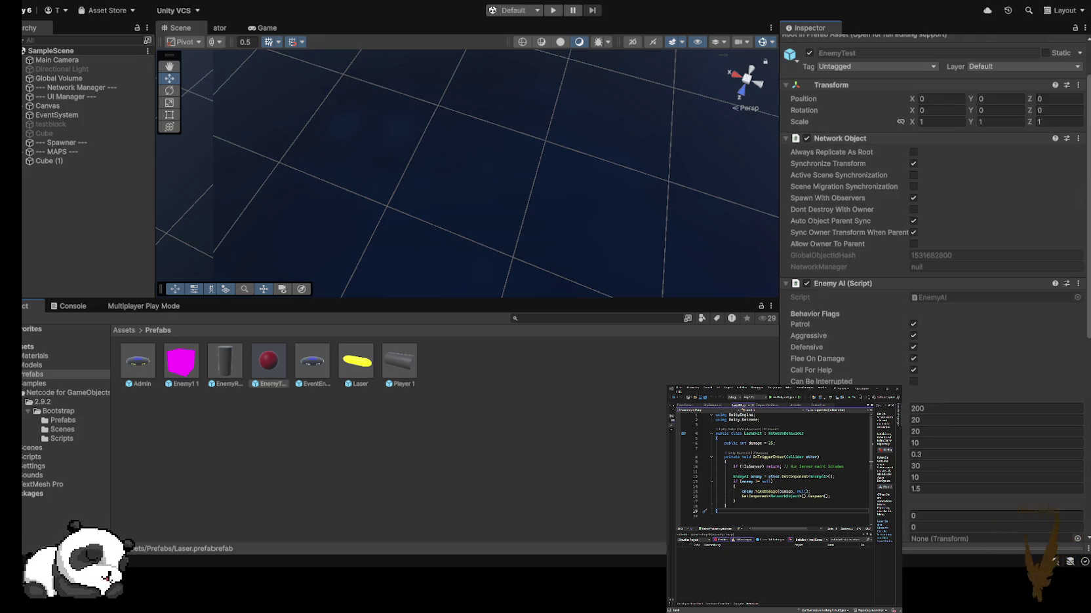
scroll(931, 295, up, 2)
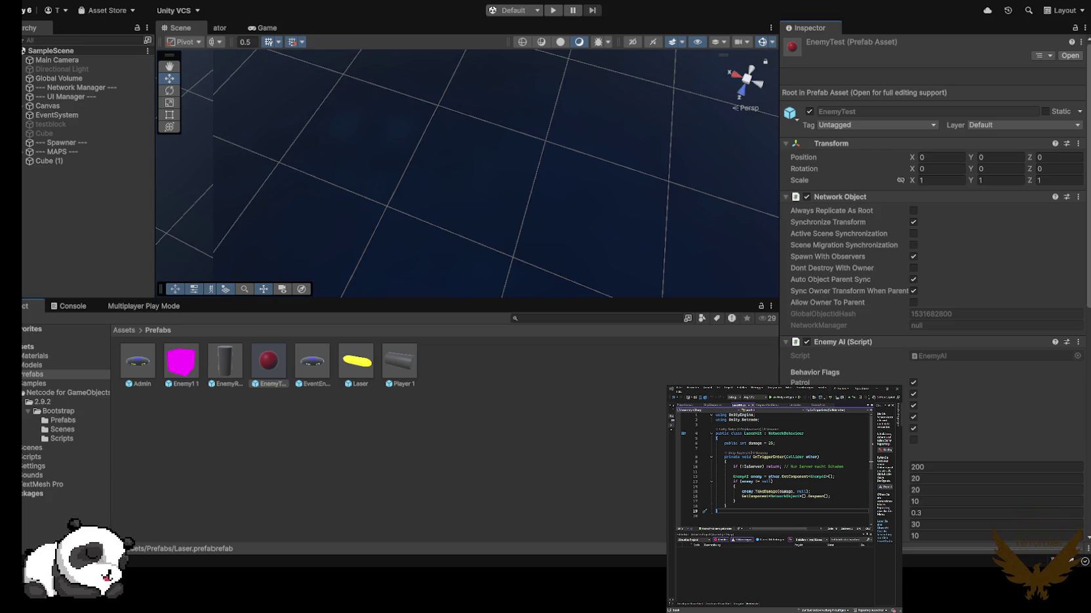
- Enlarge the Scene view panels and start Play mode
drag(156, 197, 130, 196)
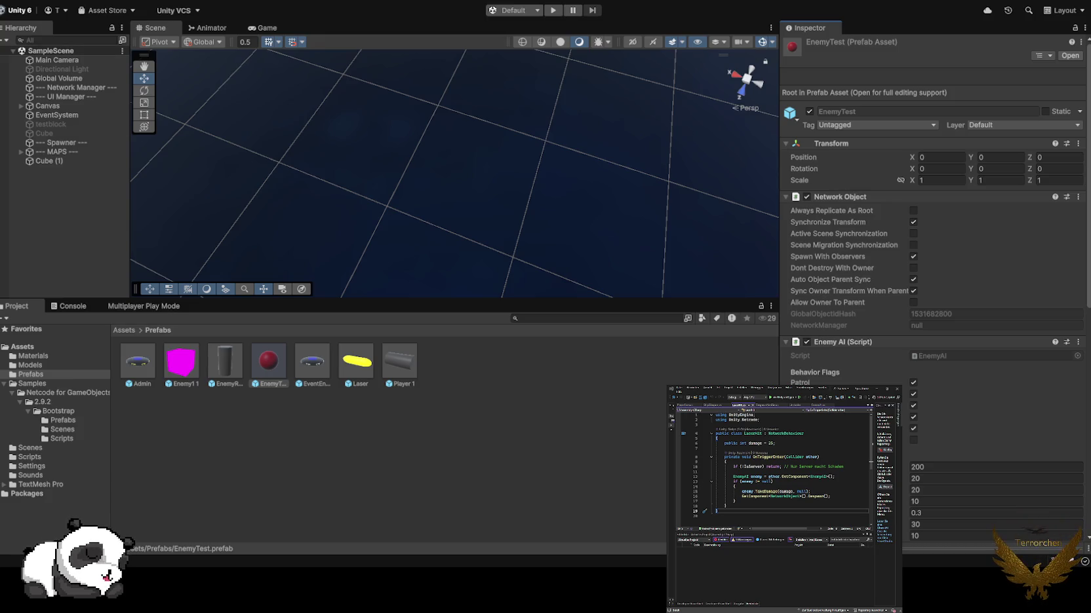
drag(393, 298, 393, 386)
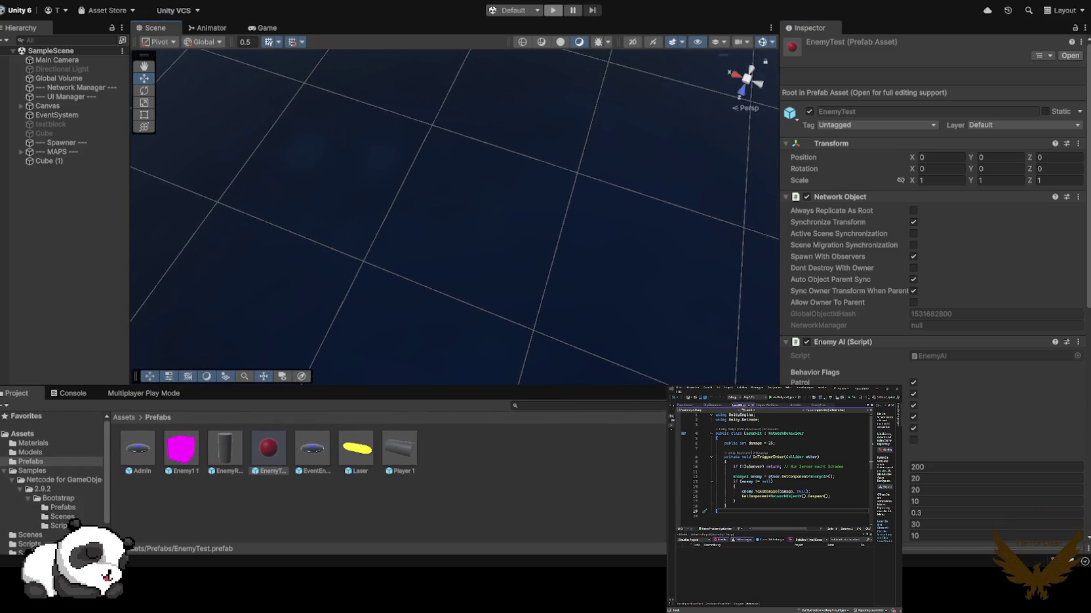
click(553, 10)
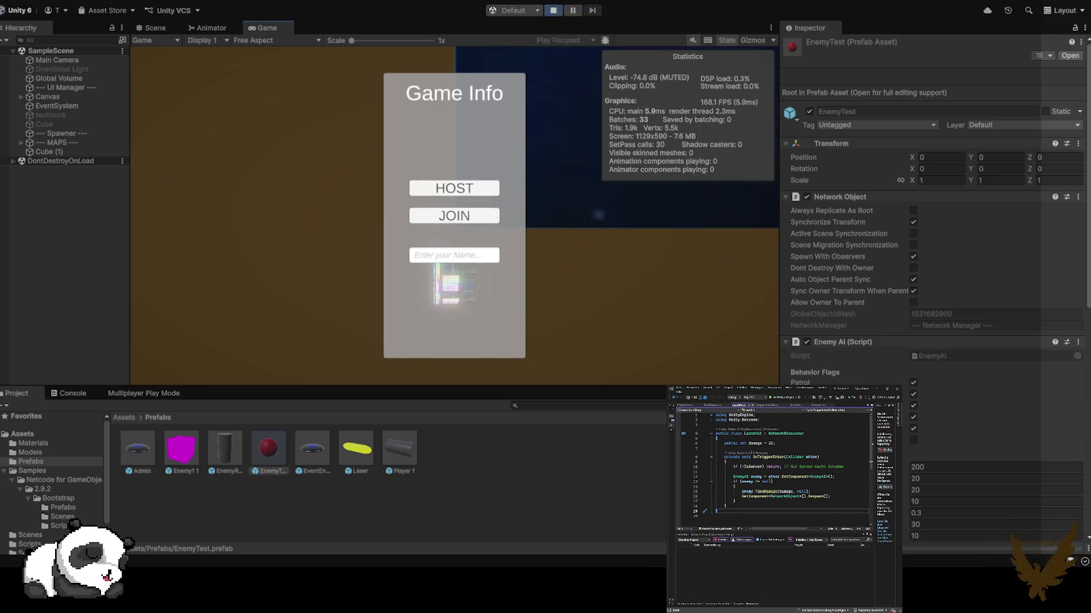
click(454, 188)
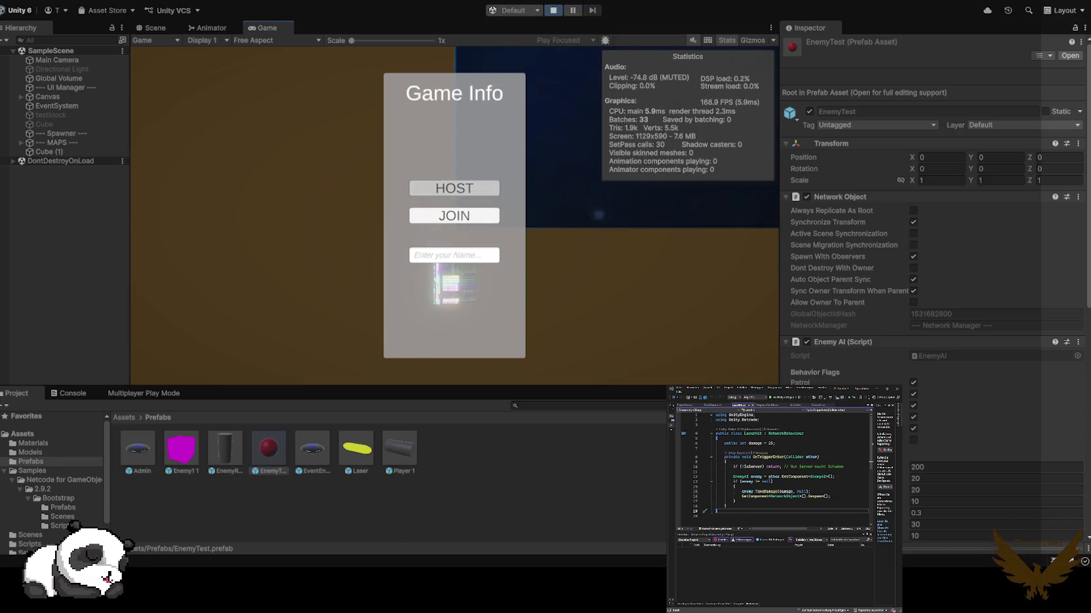
key(w)
key(d)
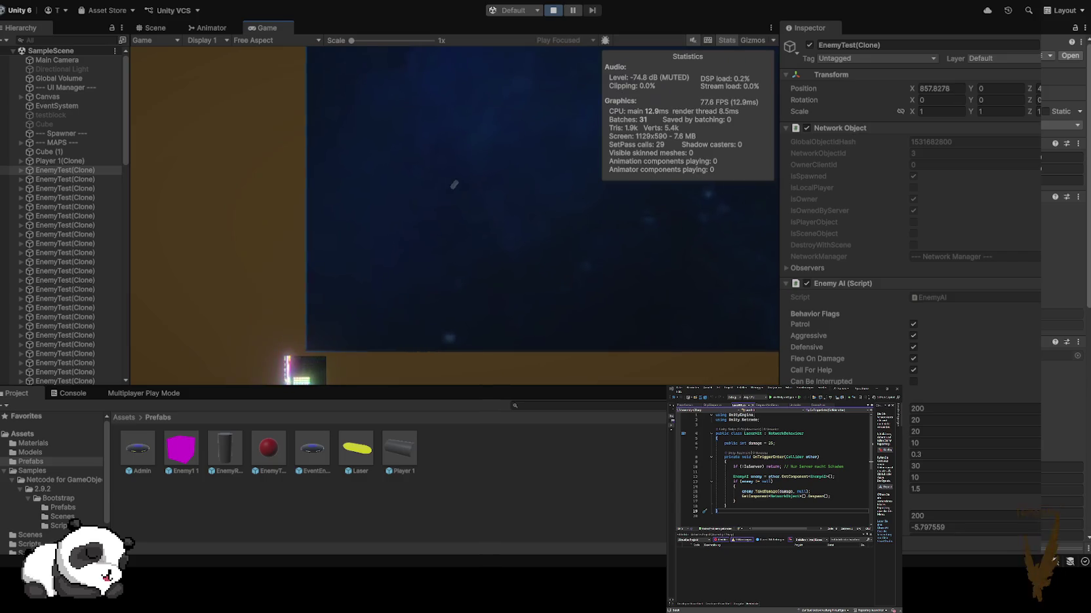
scroll(911, 262, down, 5)
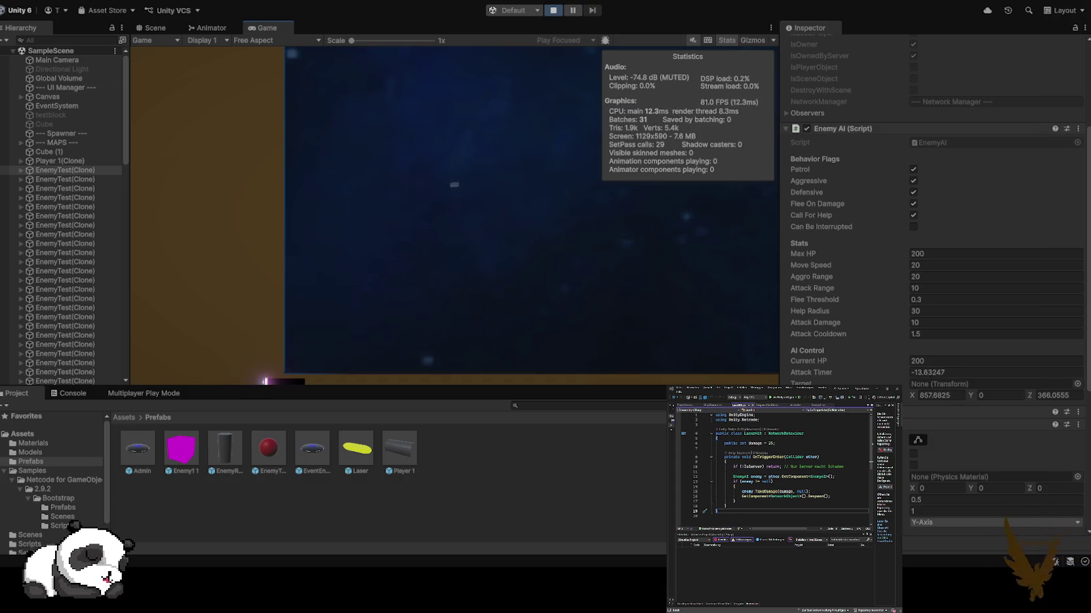
drag(779, 196, 906, 197)
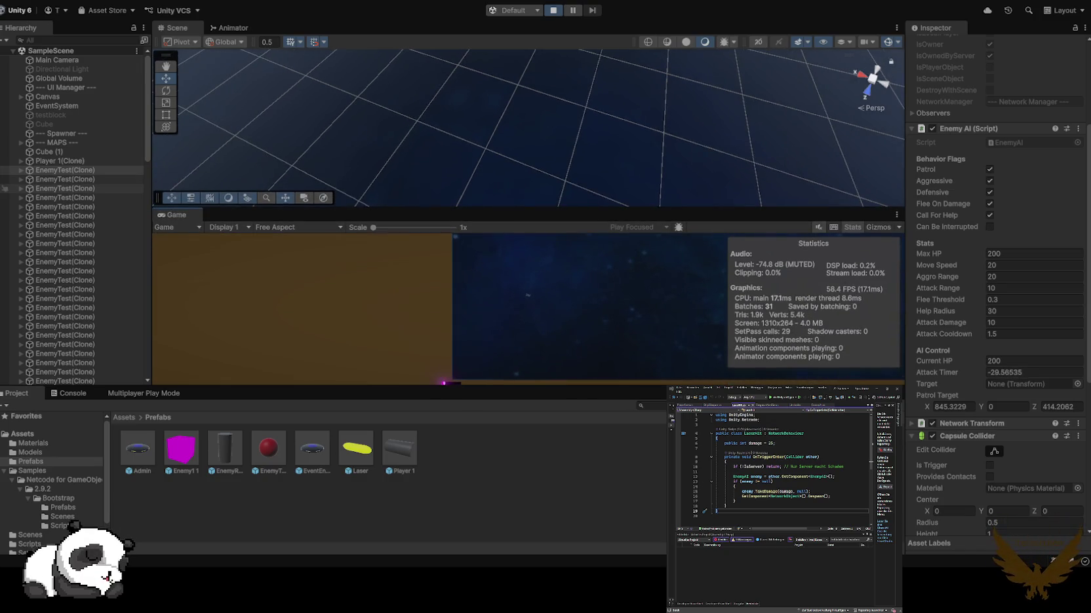
key(f)
drag(525, 131, 380, 125)
scroll(528, 128, up, 3)
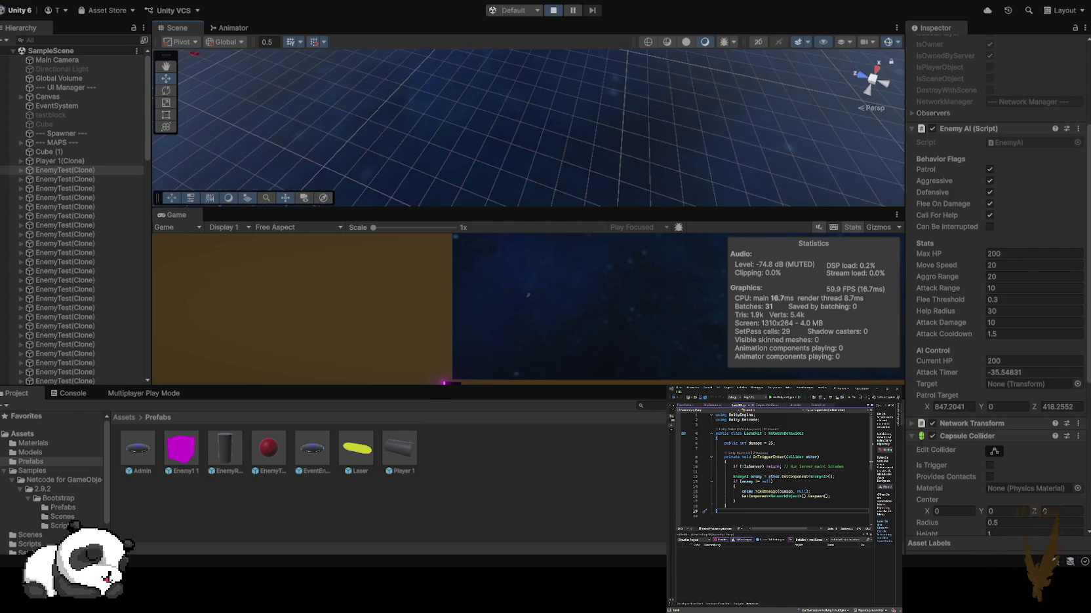
scroll(528, 128, down, 3)
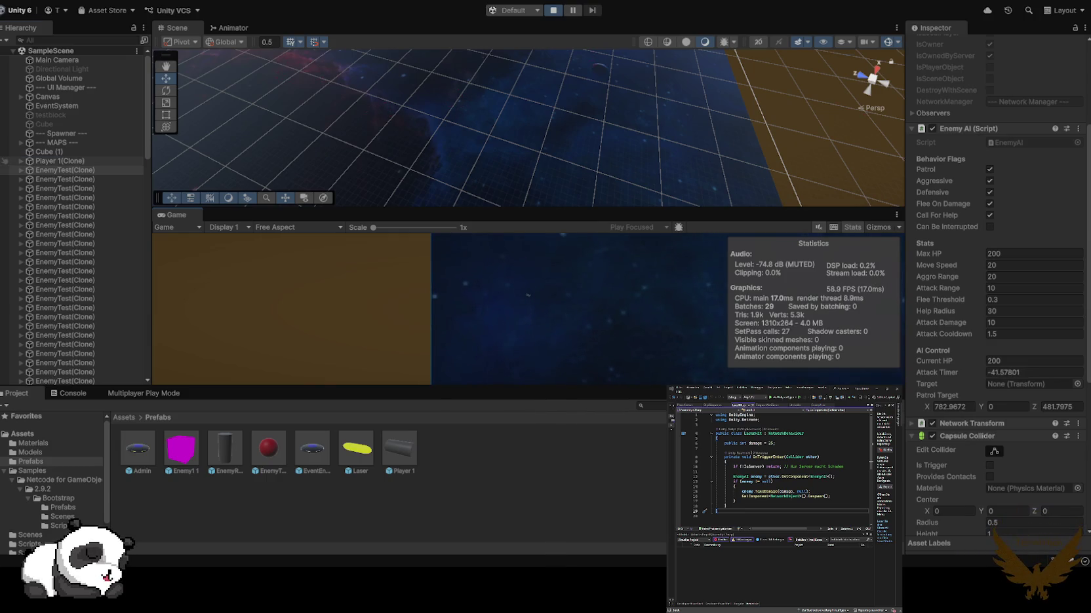
- Select Player 1(Clone) and orbit the Scene view around the player
click(59, 161)
drag(459, 131, 646, 131)
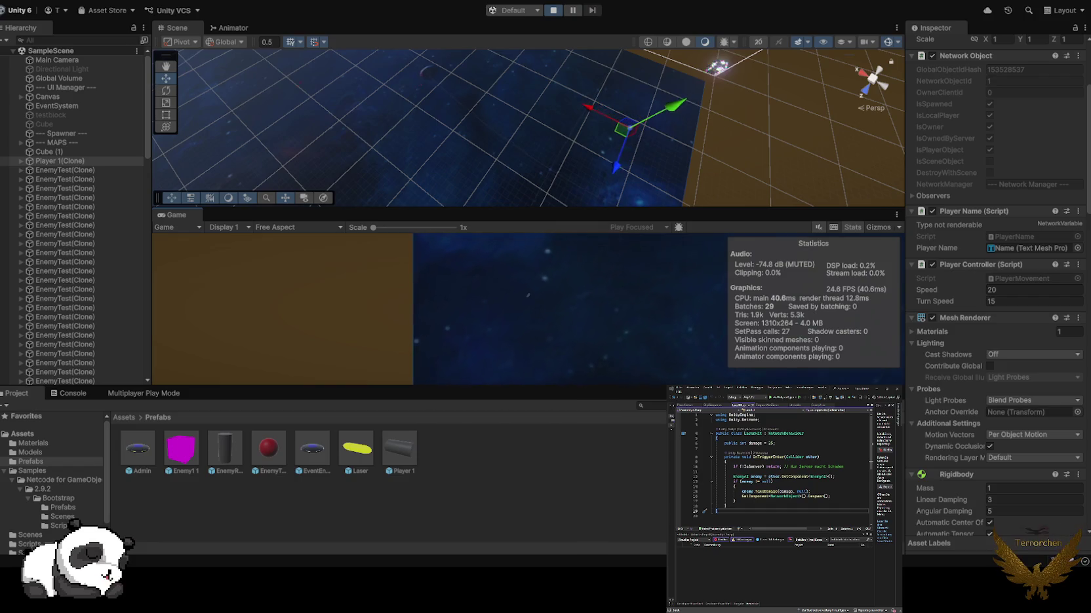
drag(646, 131, 718, 131)
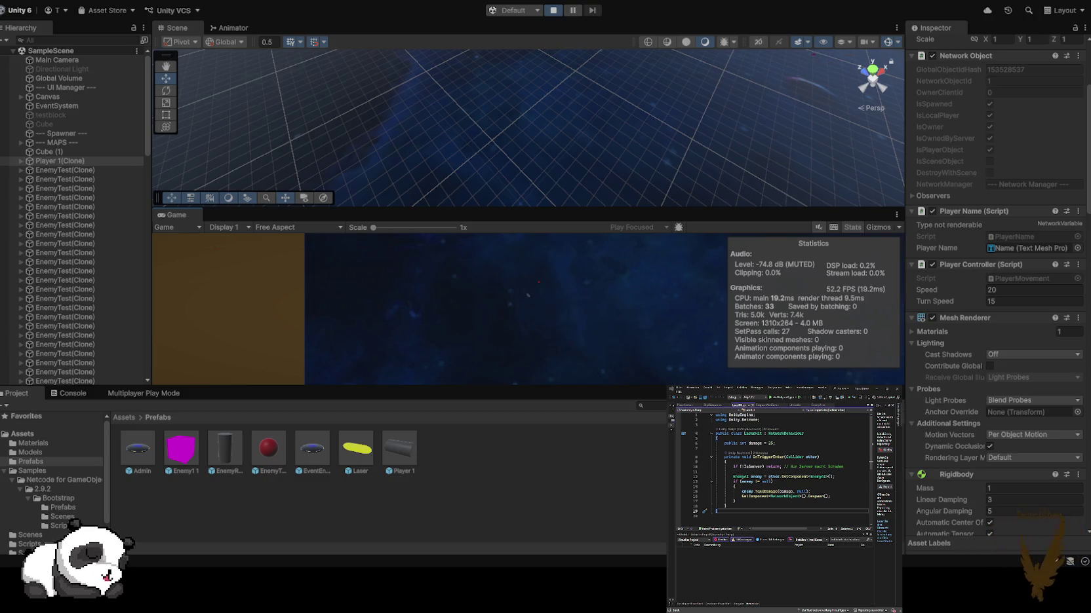
drag(528, 210, 527, 357)
drag(315, 158, 243, 239)
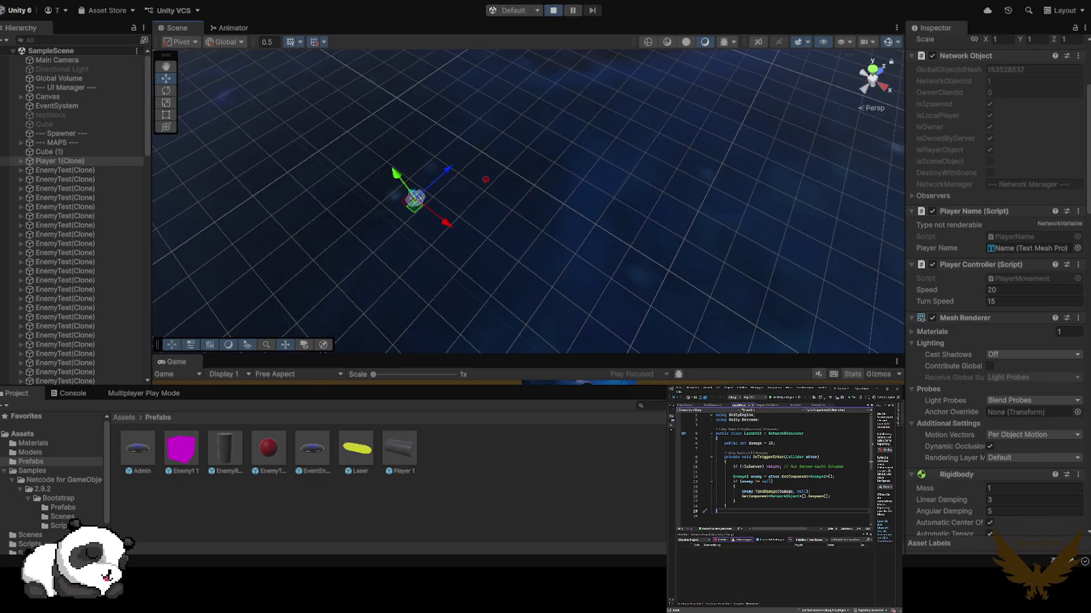
- Check an enemy's EnemyTest(Clone) Enemy AI targets Player 1(Clone), then enlarge the Game view
click(243, 239)
click(486, 178)
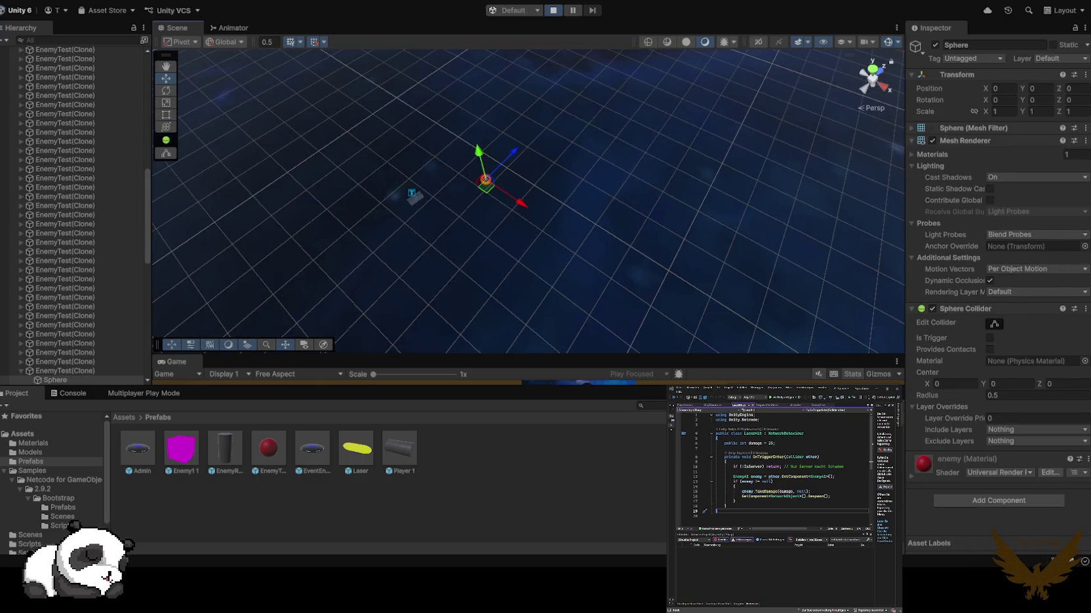
click(64, 232)
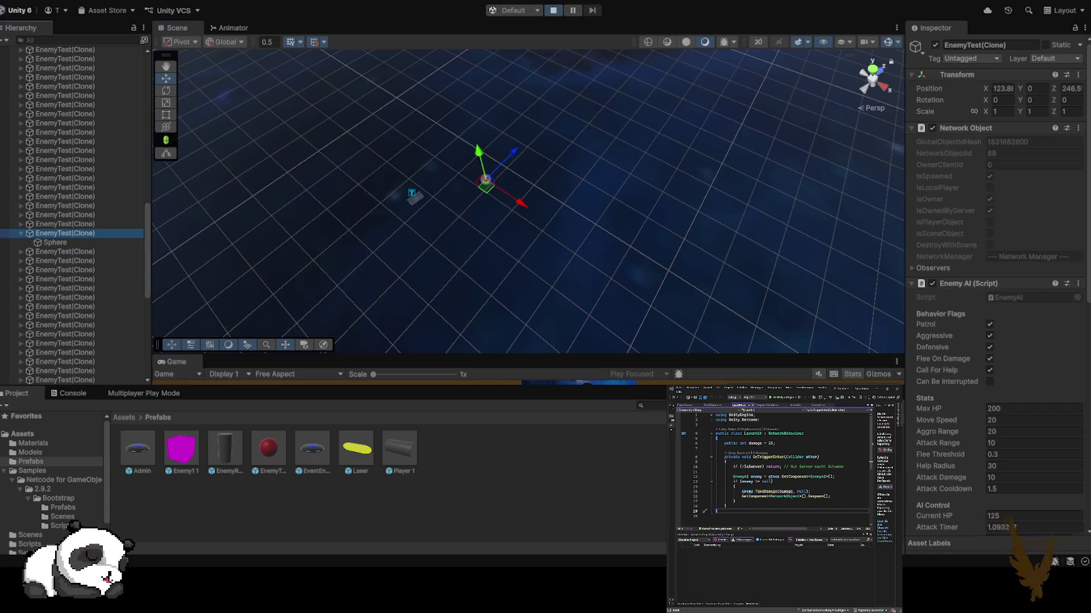
scroll(996, 262, down, 5)
scroll(997, 288, down, 2)
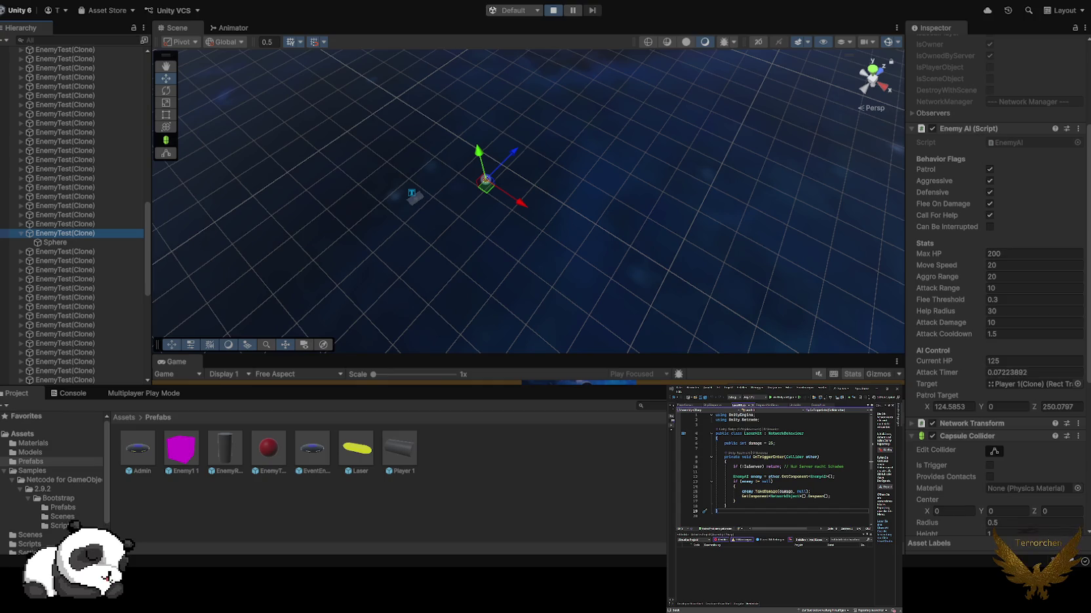
drag(297, 355, 297, 157)
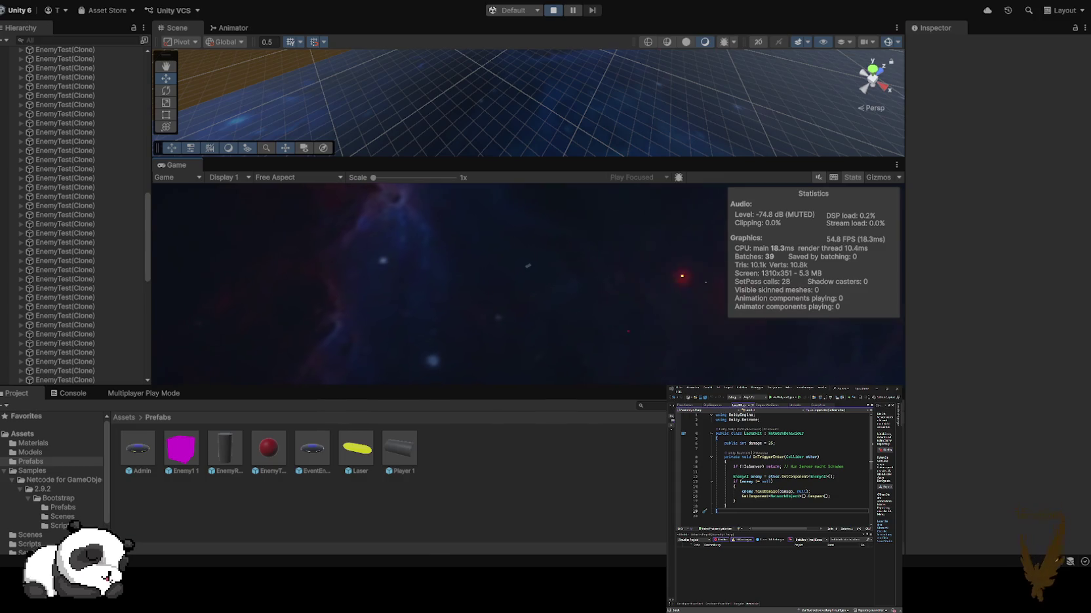
- Dock the Game view right of the Scene view, resize the panels, and turn off Stats
mouse_move(459, 160)
mouse_down()
mouse_move(459, 302)
mouse_move(458, 194)
mouse_up()
drag(172, 199, 786, 197)
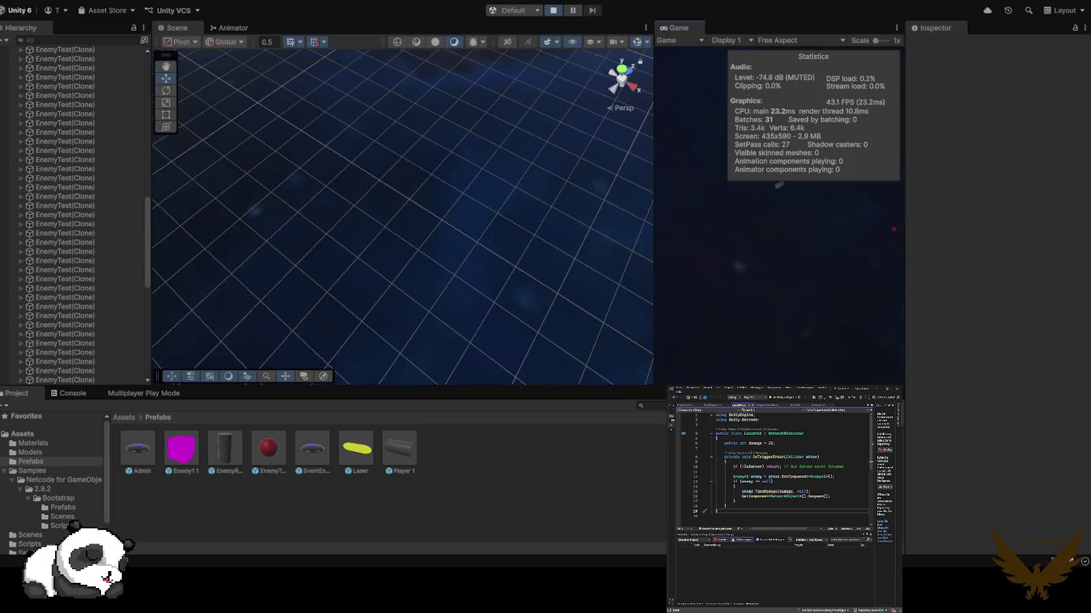
click(393, 229)
mouse_move(654, 196)
mouse_down()
mouse_move(492, 197)
mouse_move(555, 196)
mouse_up()
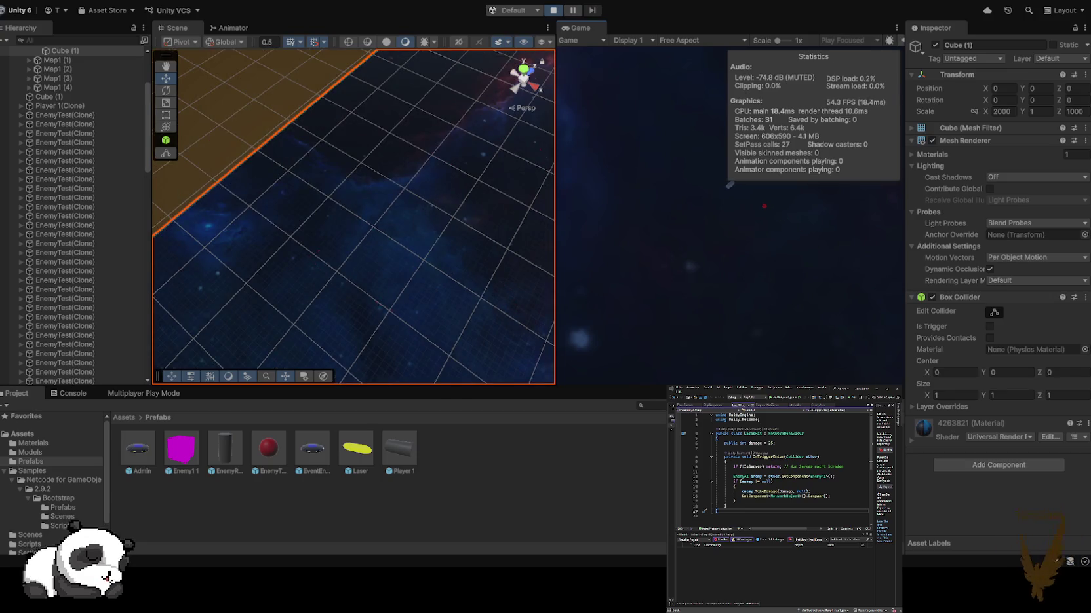
drag(904, 196, 987, 196)
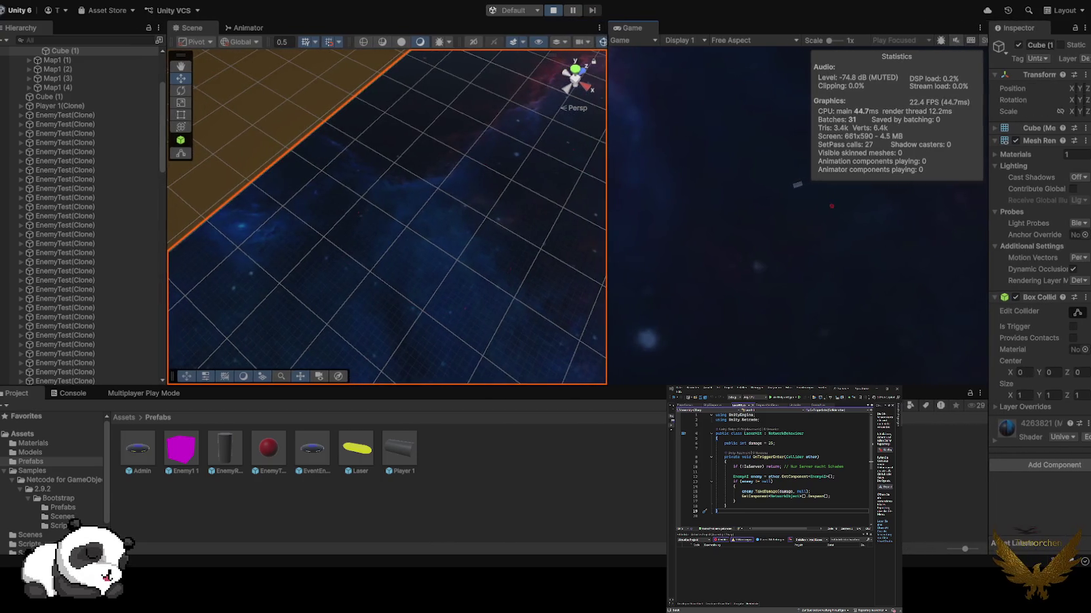
click(983, 40)
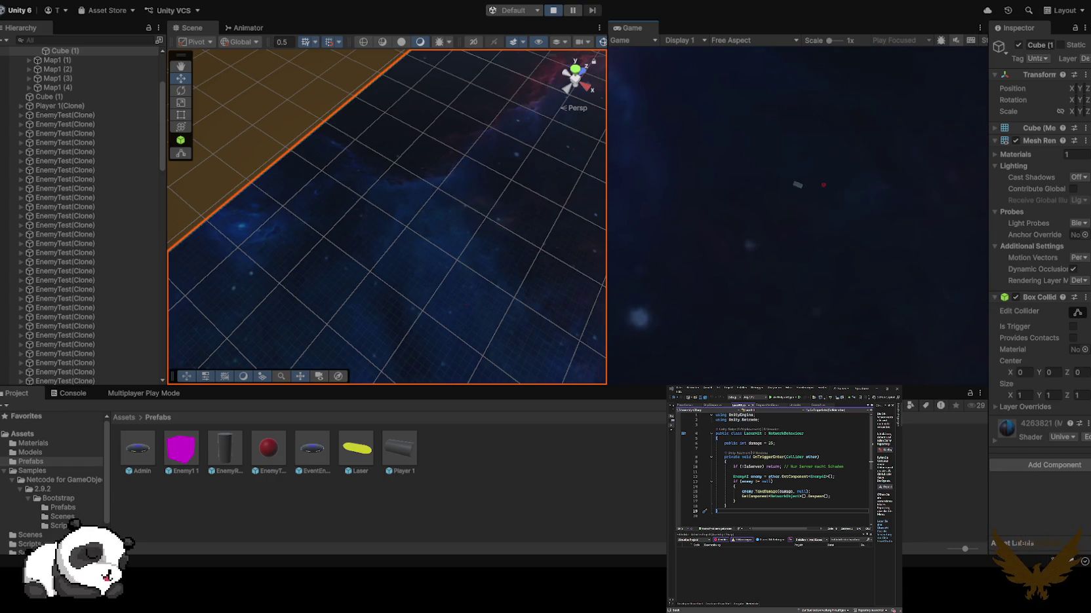
- Inspect an enemy sphere's parent EnemyTest(Clone) and widen the Game view beside Scene
key(f)
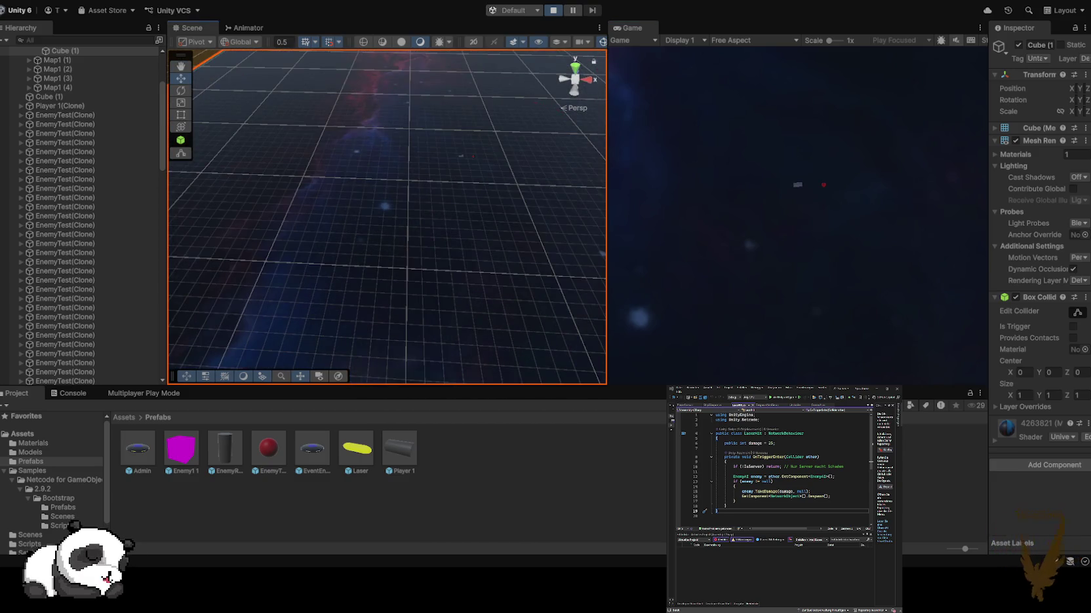
click(462, 156)
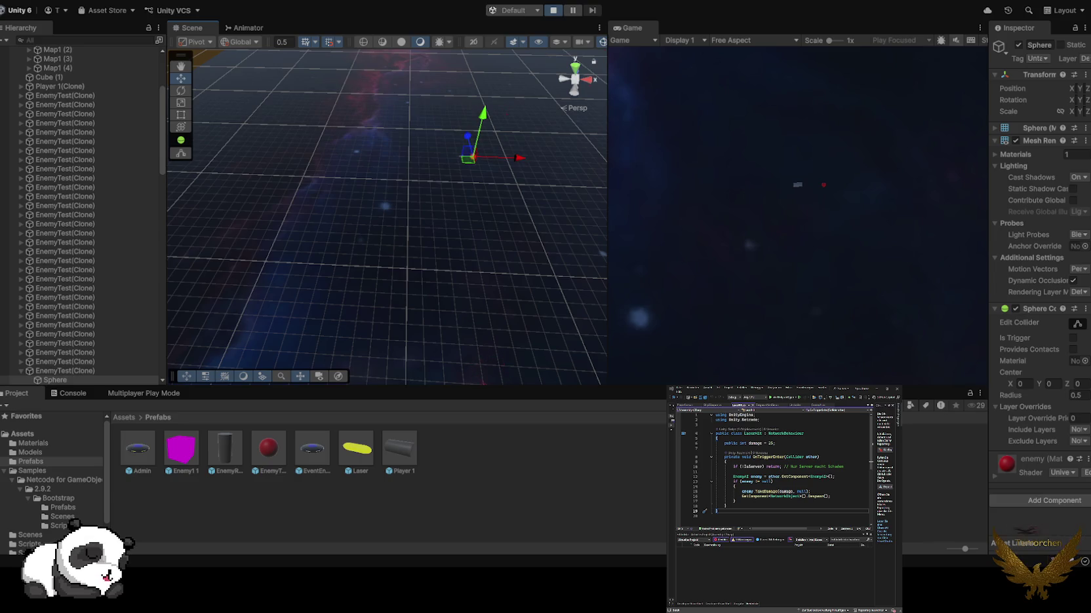
scroll(79, 216, down, 5)
click(66, 163)
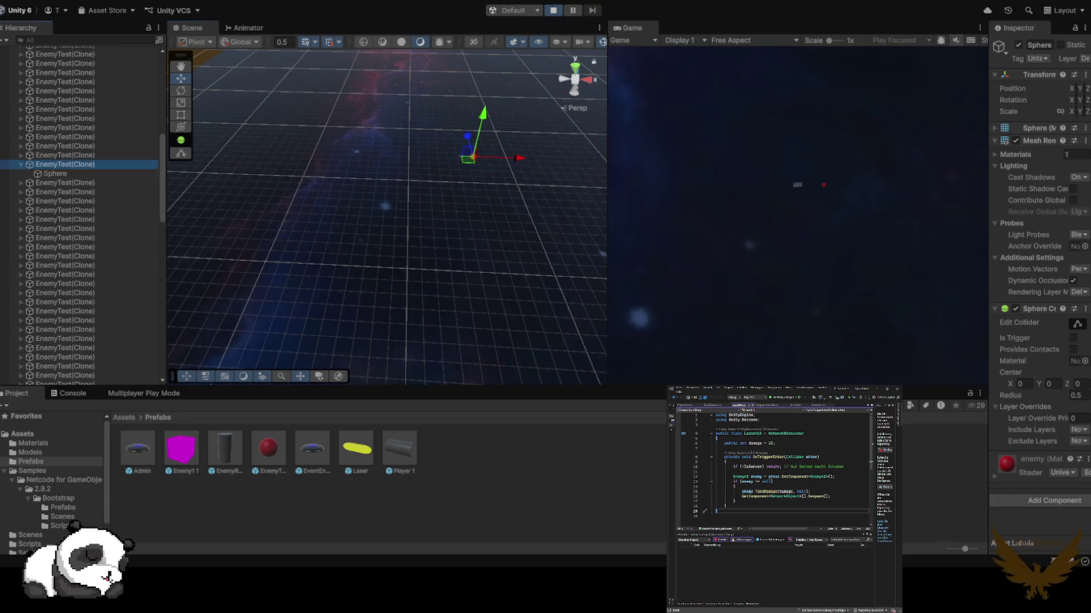
drag(988, 197, 878, 196)
scroll(983, 262, down, 5)
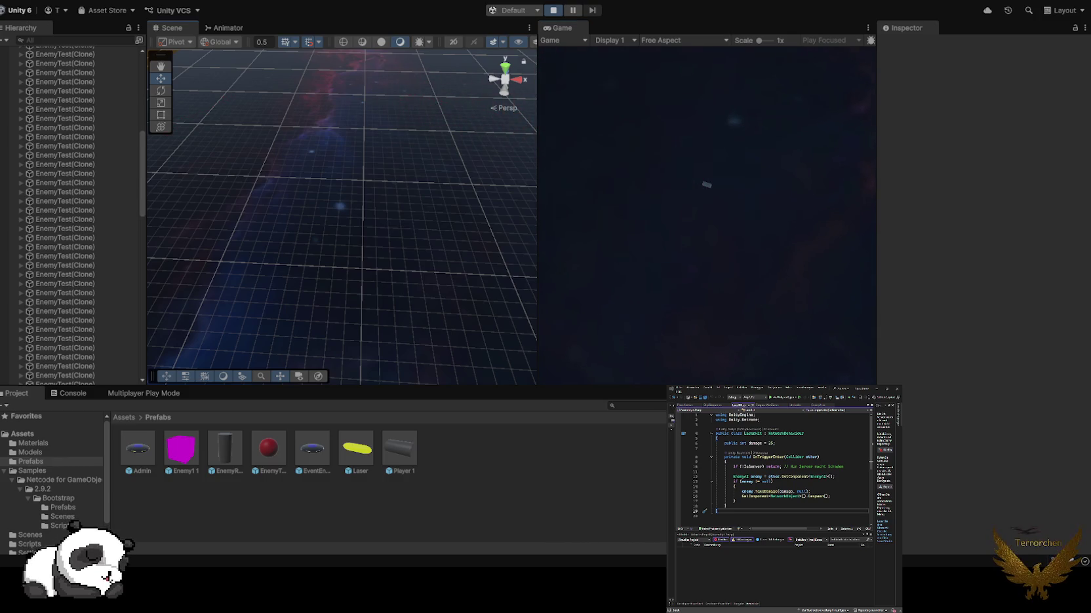
drag(537, 196, 470, 196)
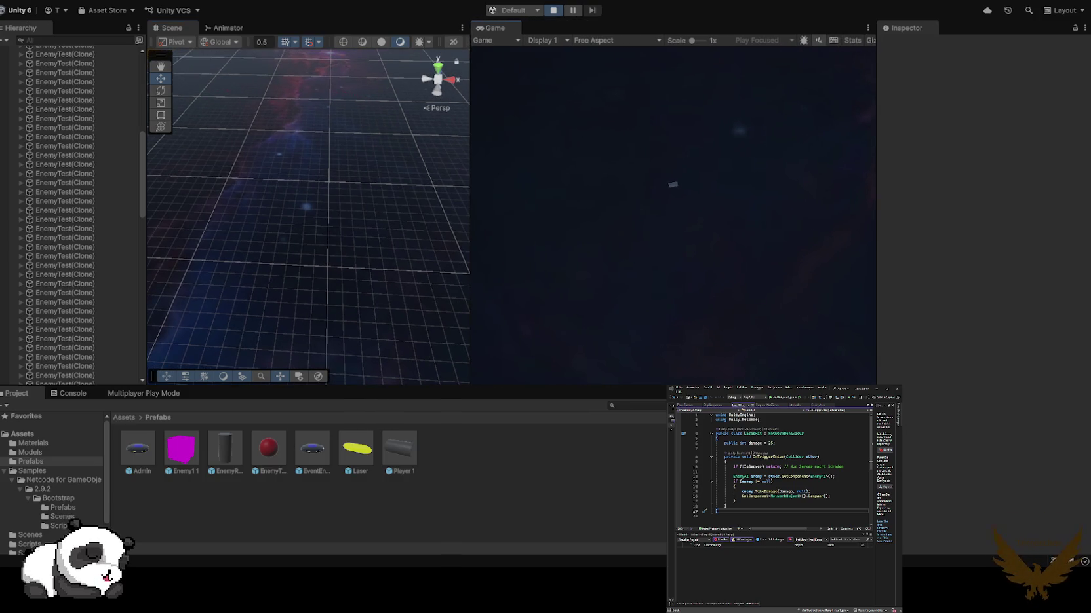
- Restart Play mode and host the game under a typed player name
key(ctrl+p)
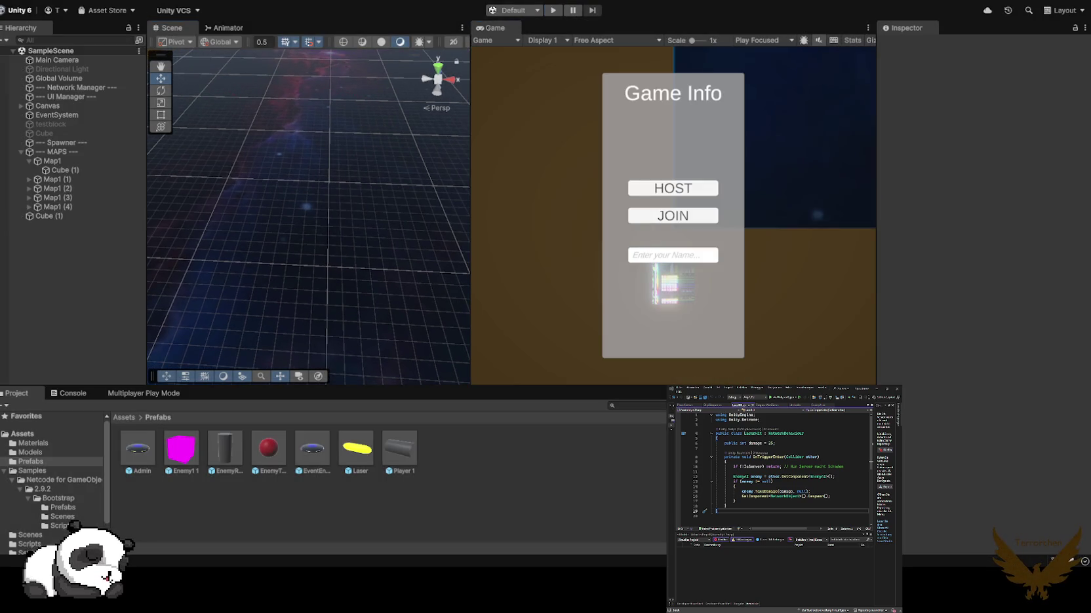
key(ctrl+p)
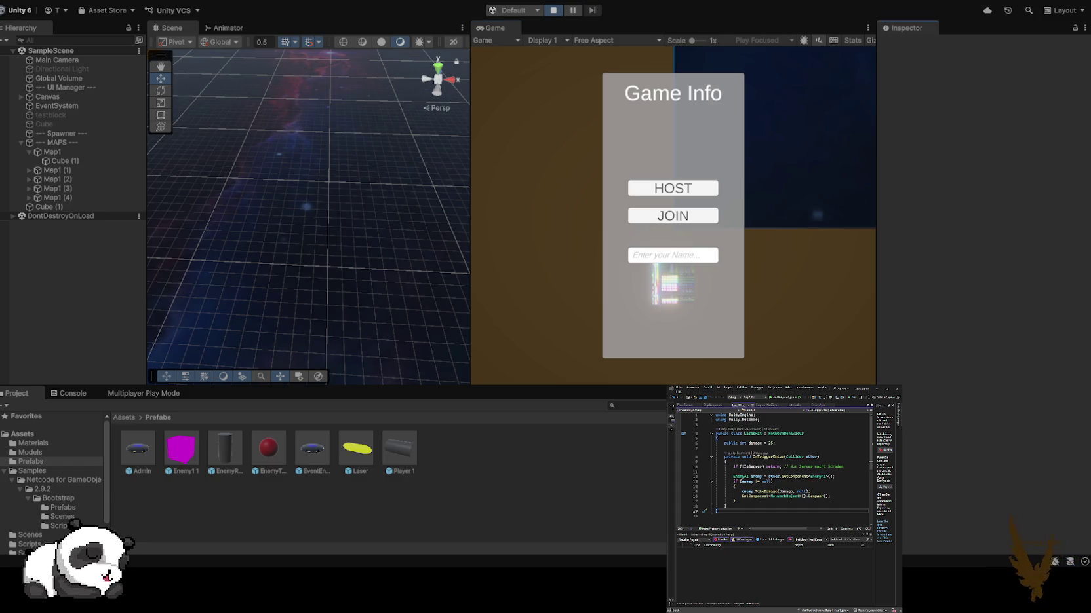
click(673, 255)
text(n)
text(error)
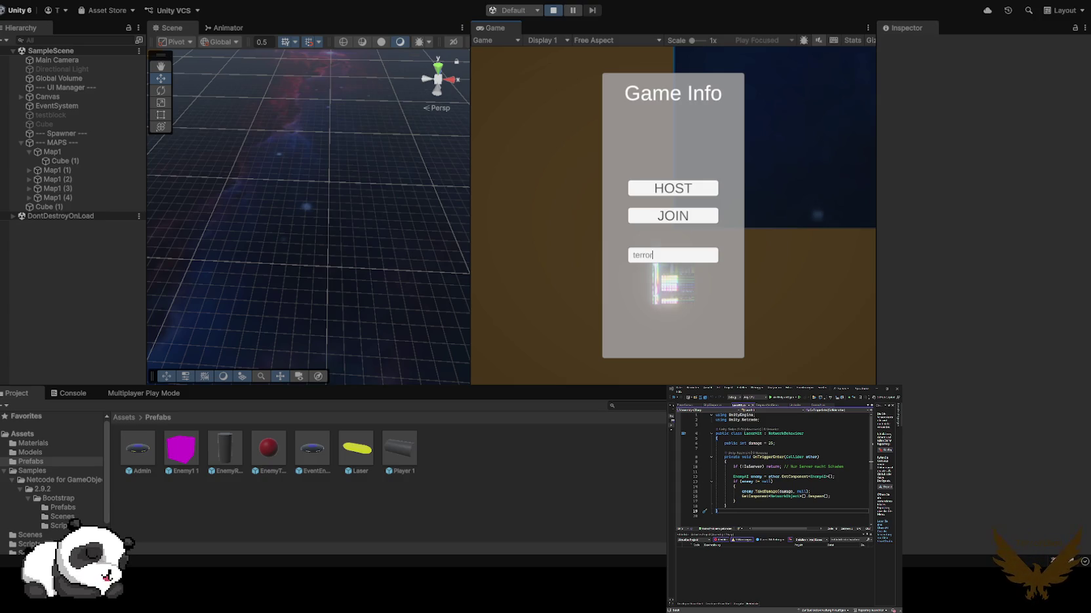
click(672, 188)
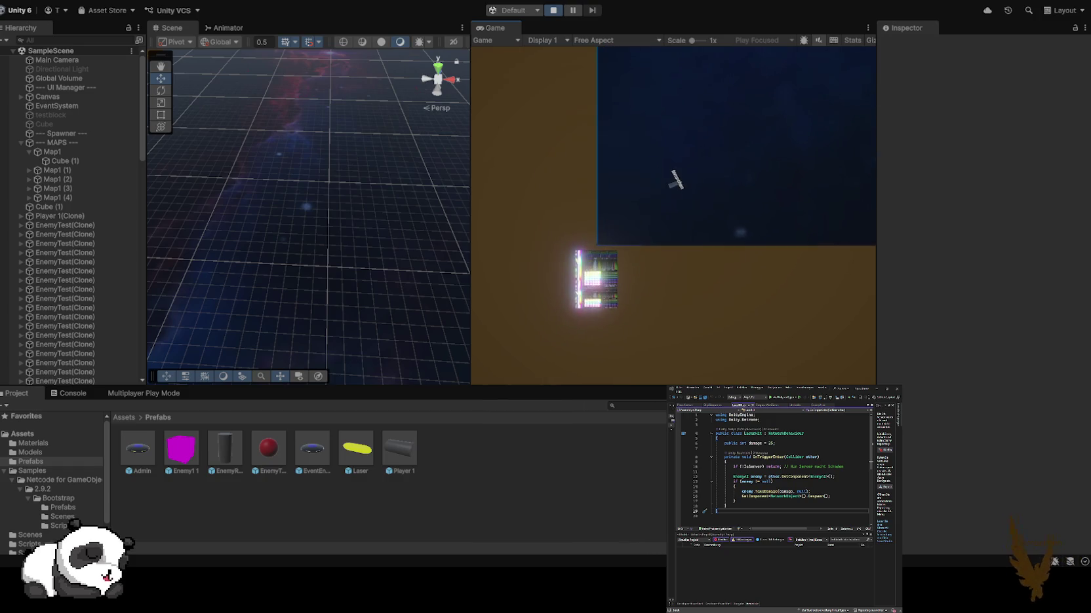
- Frame Player 1(Clone) in the Scene view, stop Play, and select --- Spawner ---
click(6, 216)
key(f)
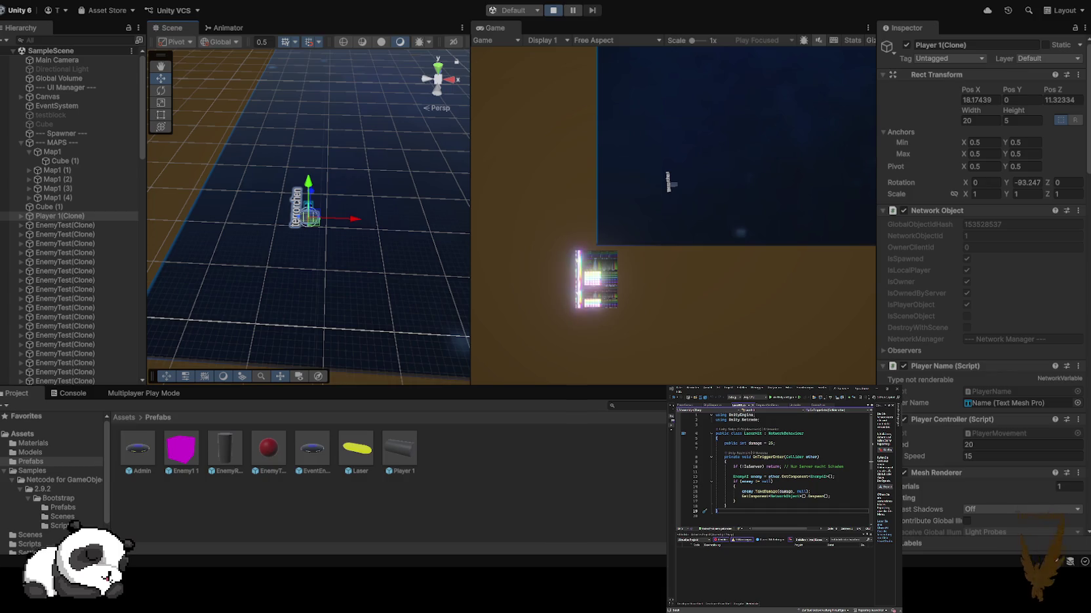
click(553, 10)
click(65, 142)
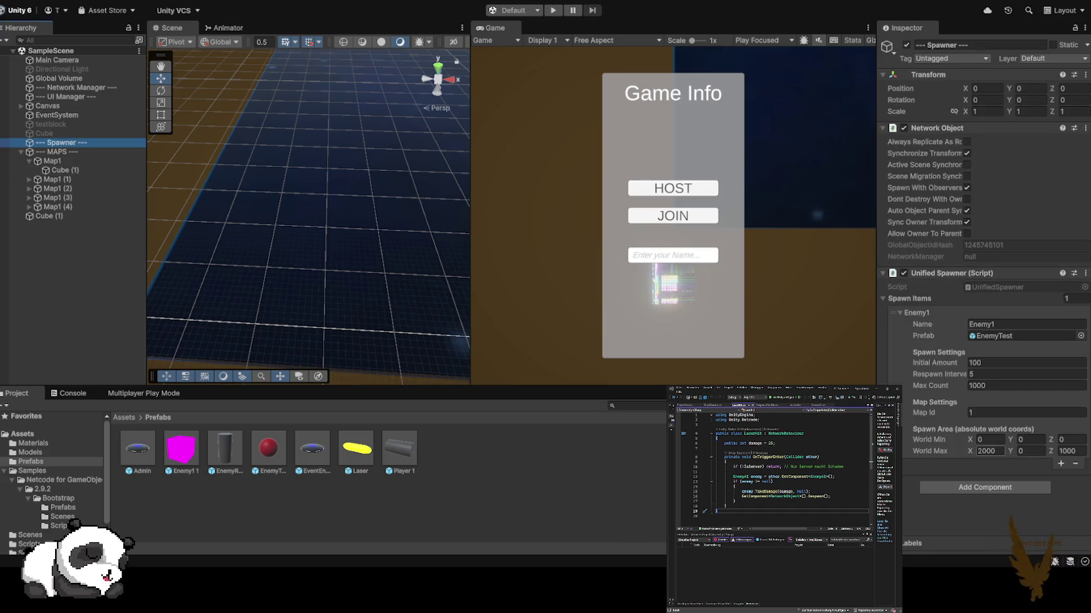
- Add a second Enemy1 spawn entry with a 500×500 World Max area
click(990, 451)
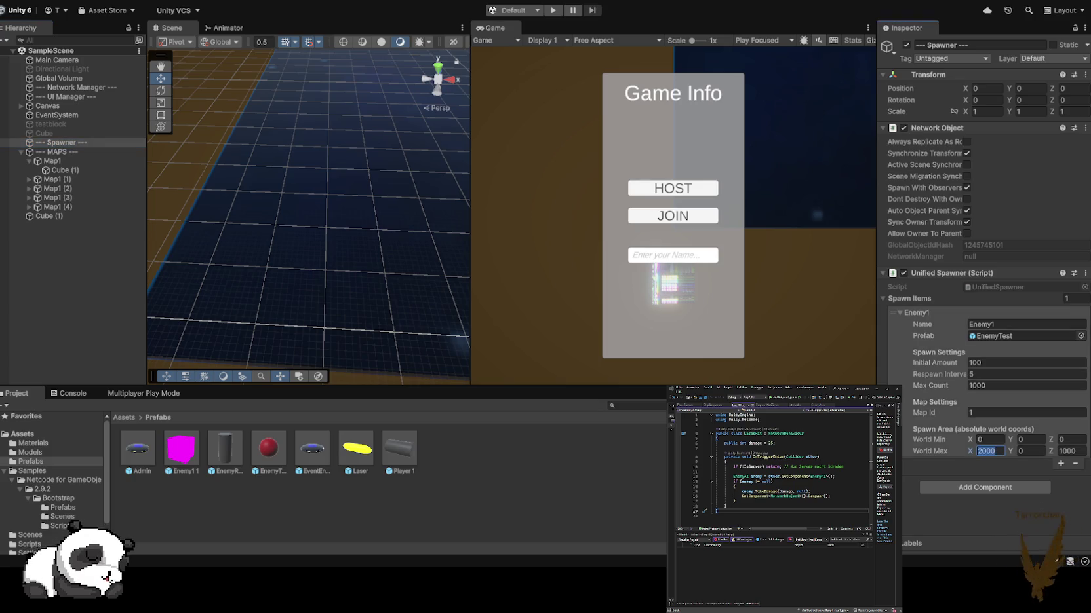
text(500)
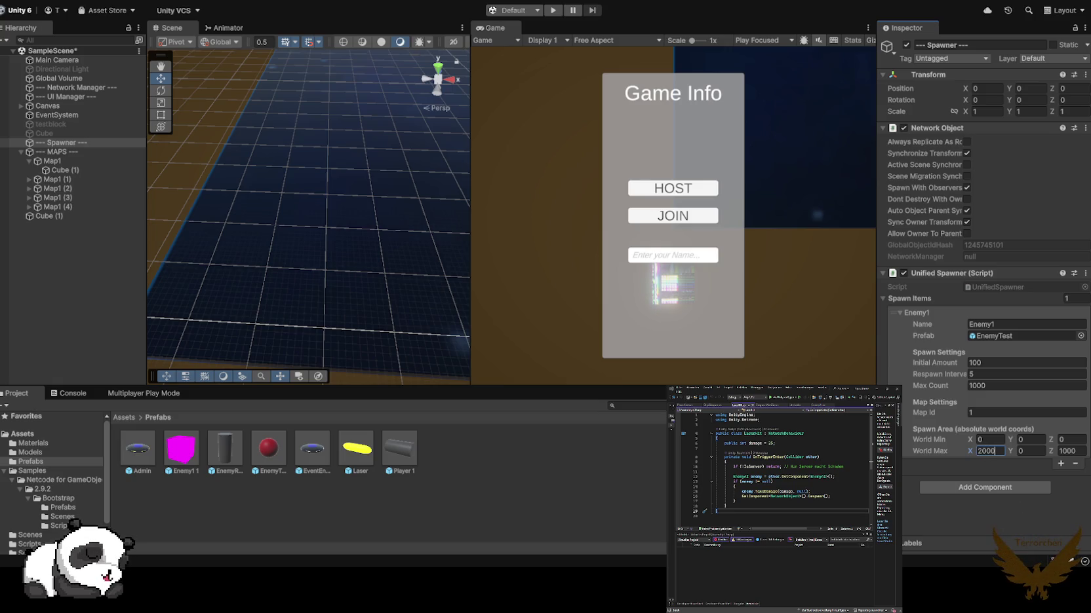
click(1060, 464)
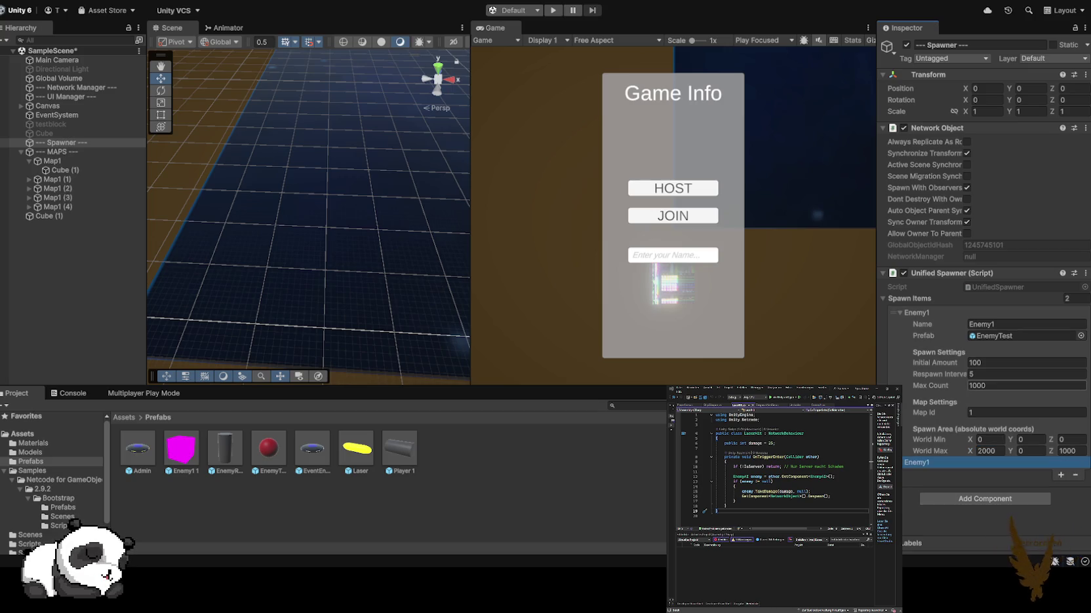
click(901, 463)
scroll(983, 327, down, 3)
click(985, 486)
text(500)
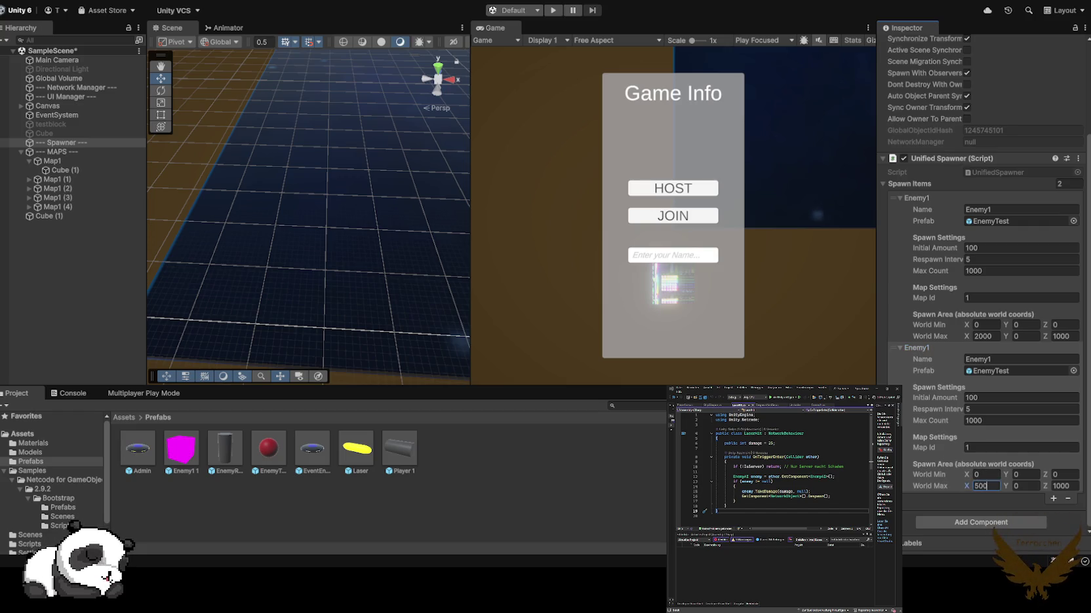
click(1062, 485)
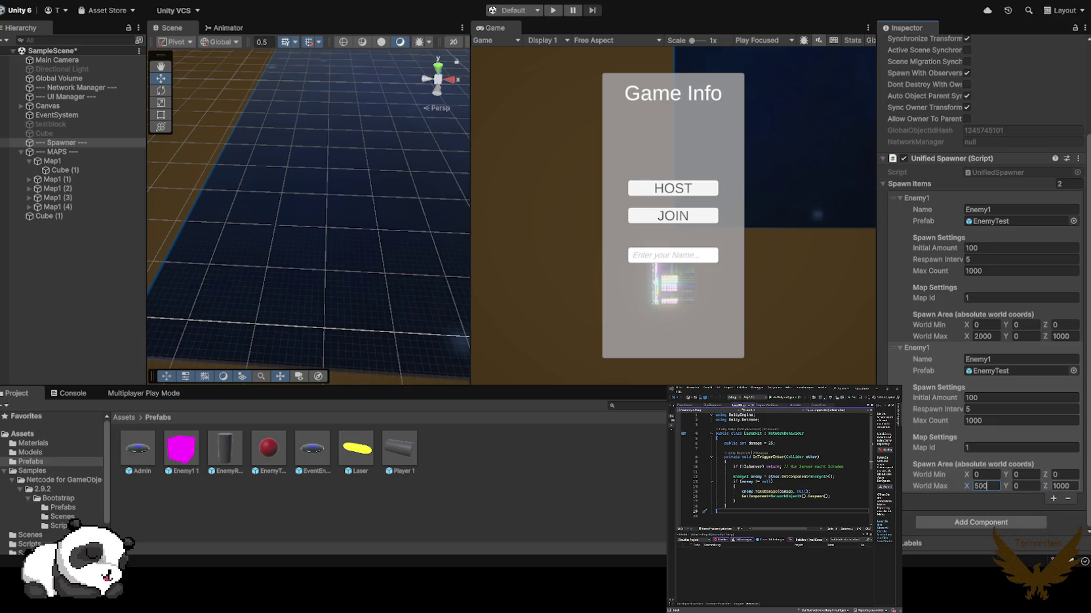
text(50)
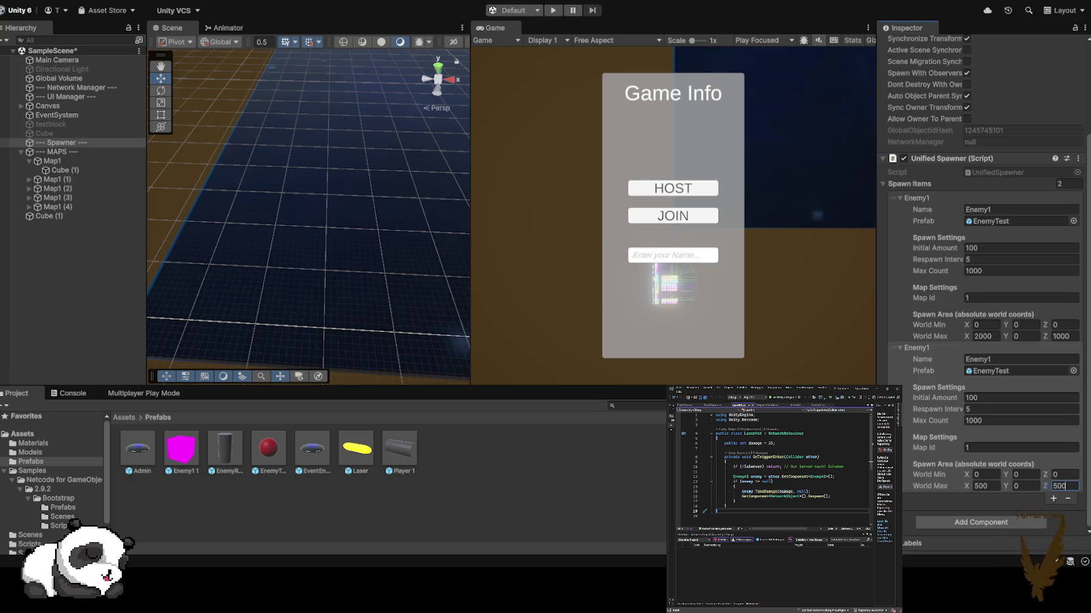
- Set the first Enemy1 entry's Initial Amount to 1 and Max Count to 2
click(1021, 248)
text(1)
key(Tab)
key(Tab)
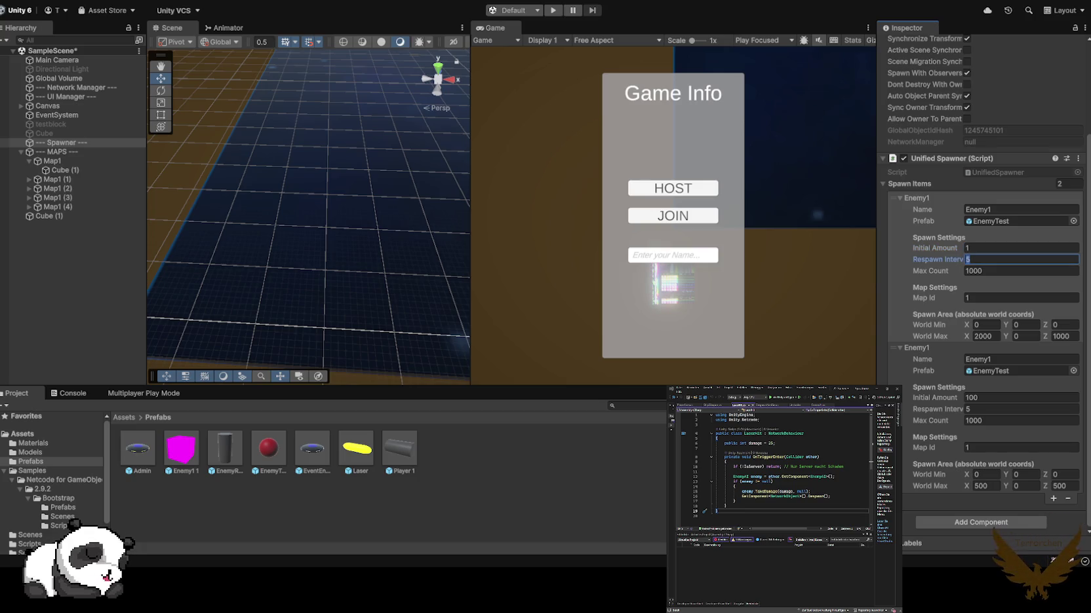
text(2)
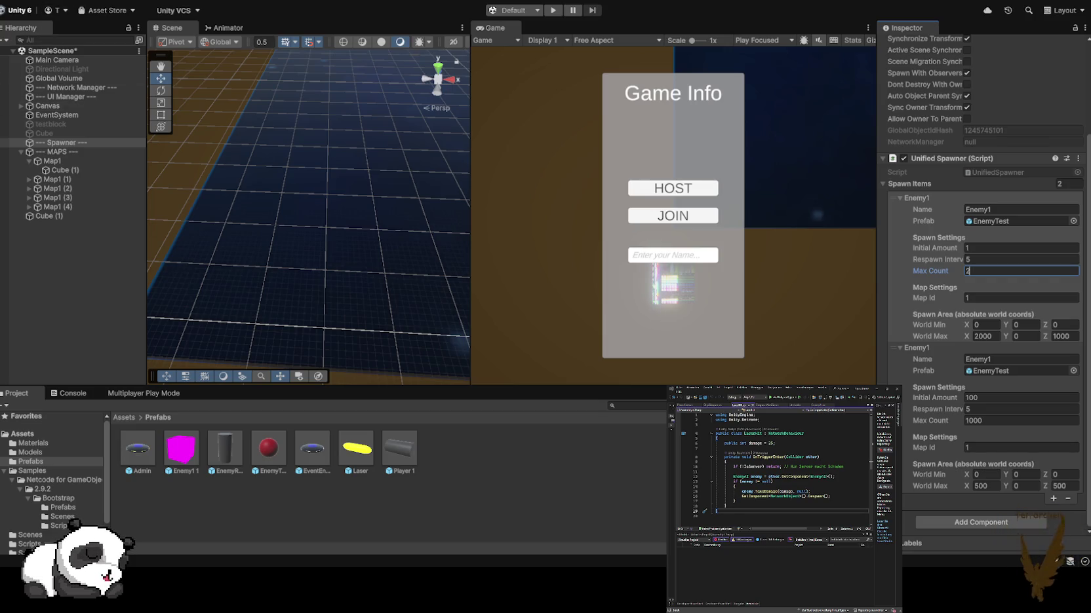
key(ctrl+p)
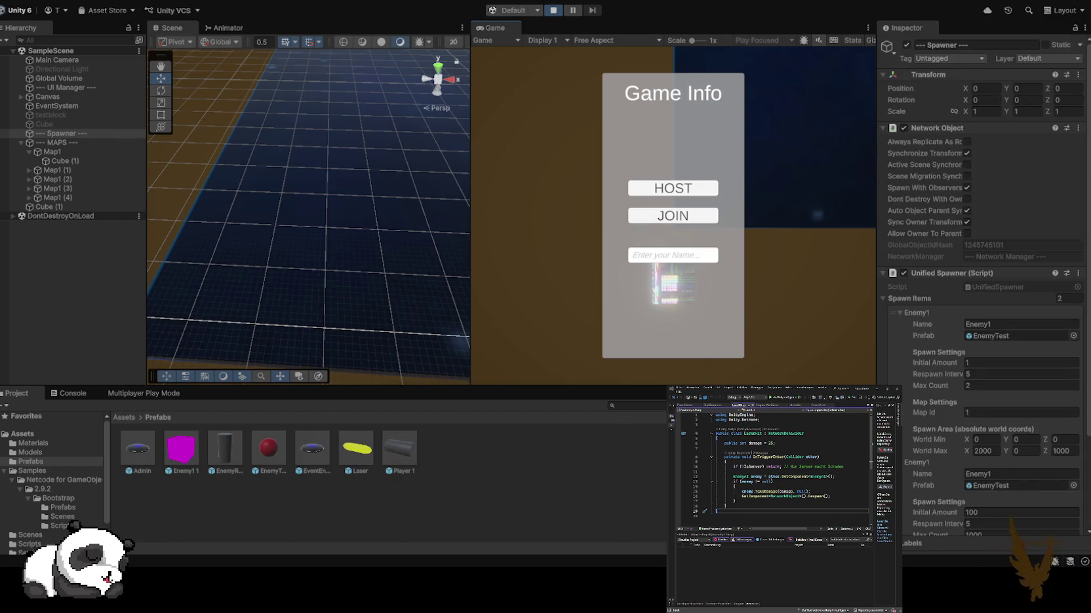
drag(308, 217, 243, 228)
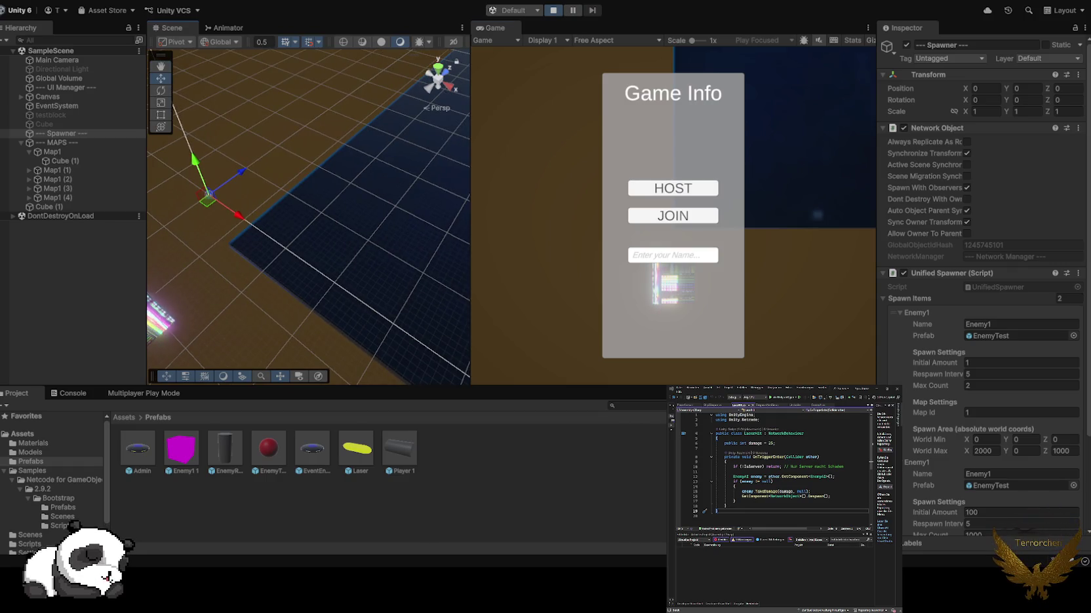
click(673, 188)
key(w+d)
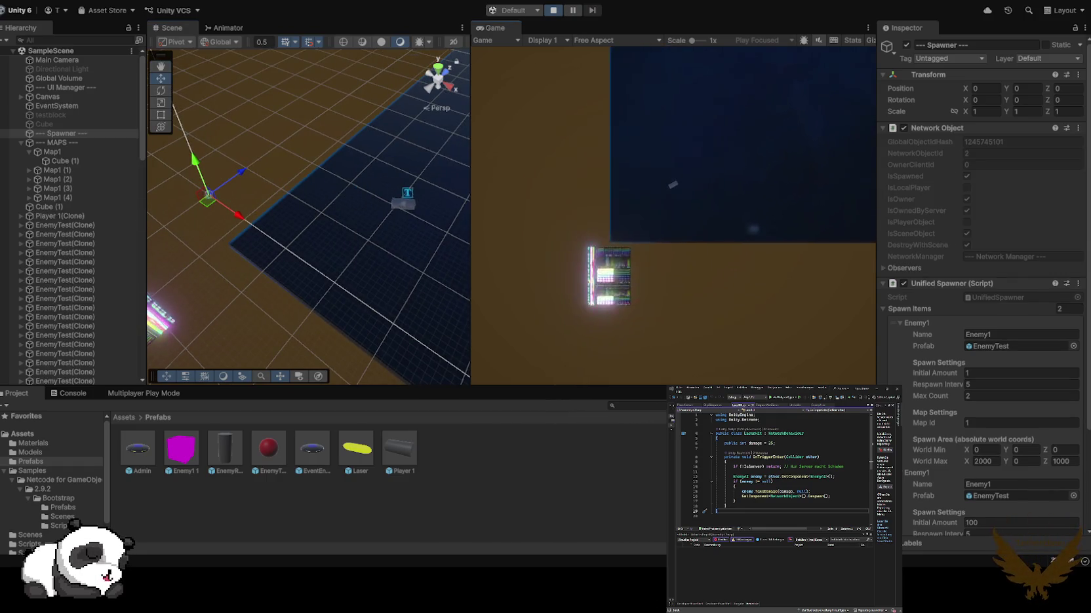
mouse_move(308, 216)
mouse_down()
mouse_move(288, 220)
mouse_move(308, 203)
mouse_move(308, 171)
mouse_move(308, 197)
mouse_move(255, 184)
mouse_move(282, 217)
mouse_move(295, 203)
mouse_up()
key(ctrl+p)
click(65, 143)
scroll(1015, 380, down, 3)
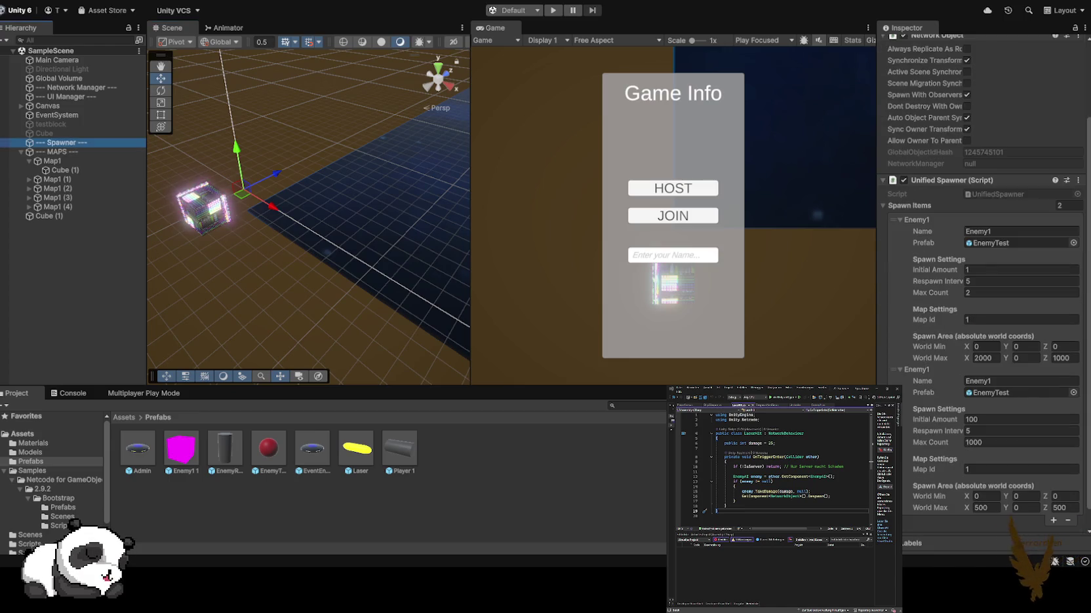
- Set the second Enemy1 entry's World Max X and Z to 100
scroll(1015, 433, down, 1)
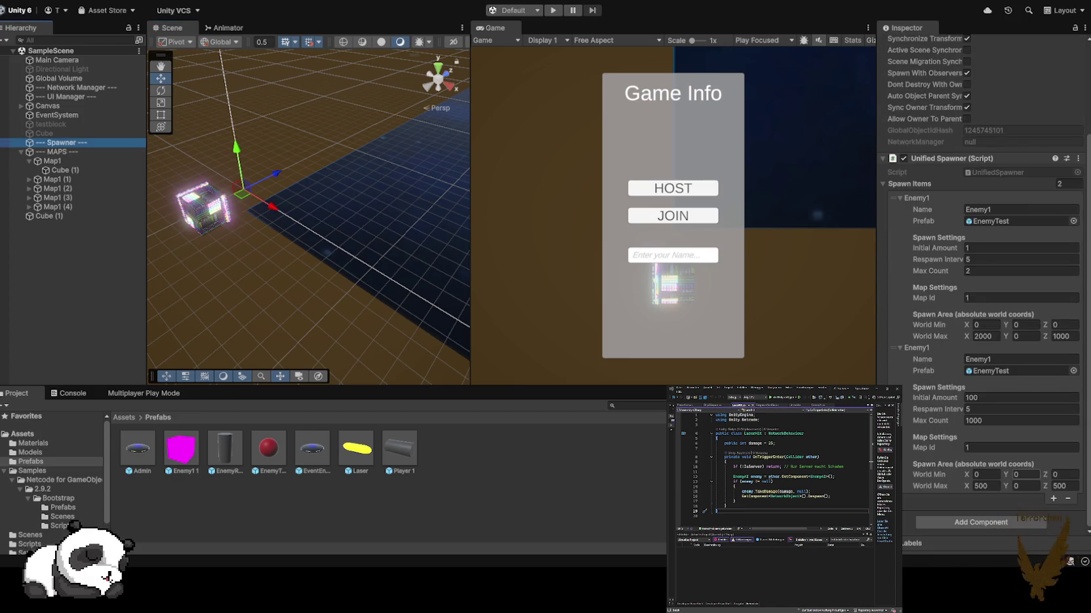
click(986, 486)
text(10)
key(Tab)
key(Tab)
text(100)
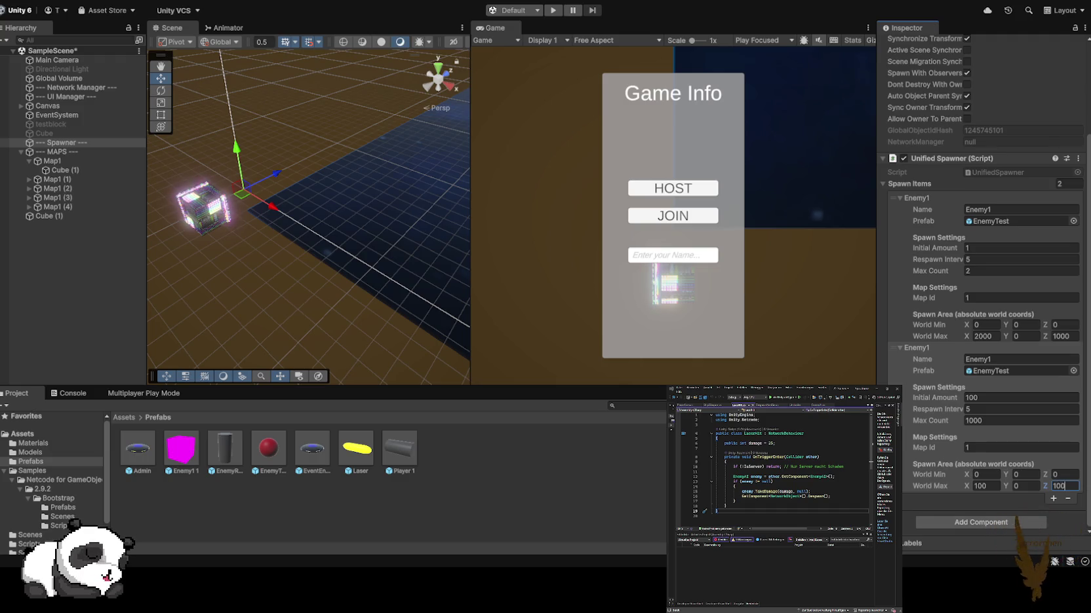
- Run a Play test, orbiting the Scene view around the map, then stop
key(ctrl+p)
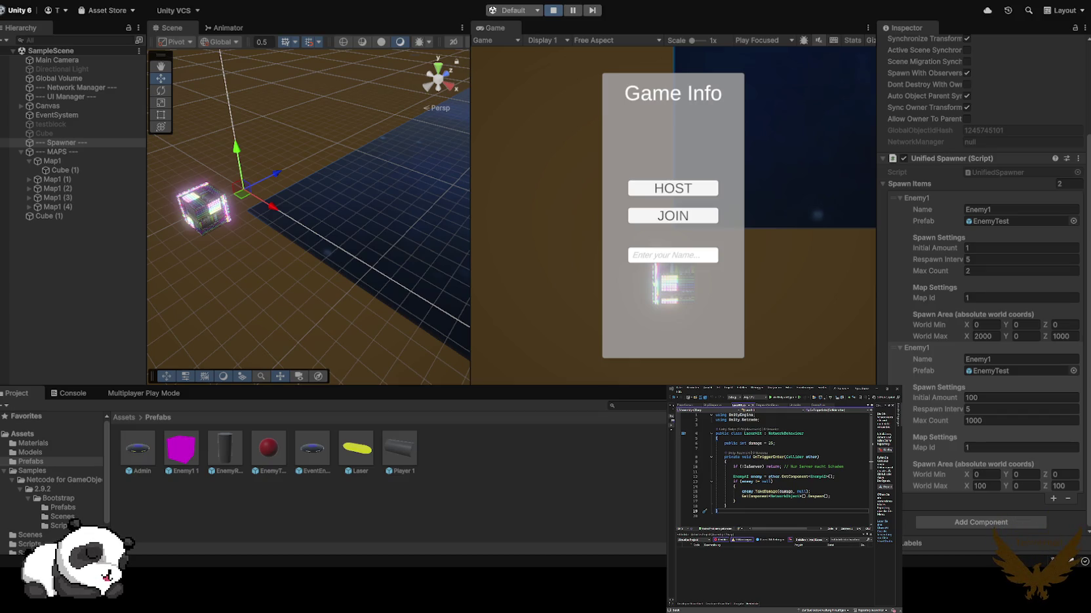
mouse_move(308, 217)
mouse_down()
mouse_move(295, 169)
mouse_move(256, 172)
mouse_up()
mouse_move(308, 216)
mouse_down()
mouse_move(341, 213)
mouse_move(302, 220)
mouse_move(335, 177)
mouse_move(345, 203)
mouse_move(322, 216)
mouse_move(313, 195)
mouse_up()
key(ctrl+p)
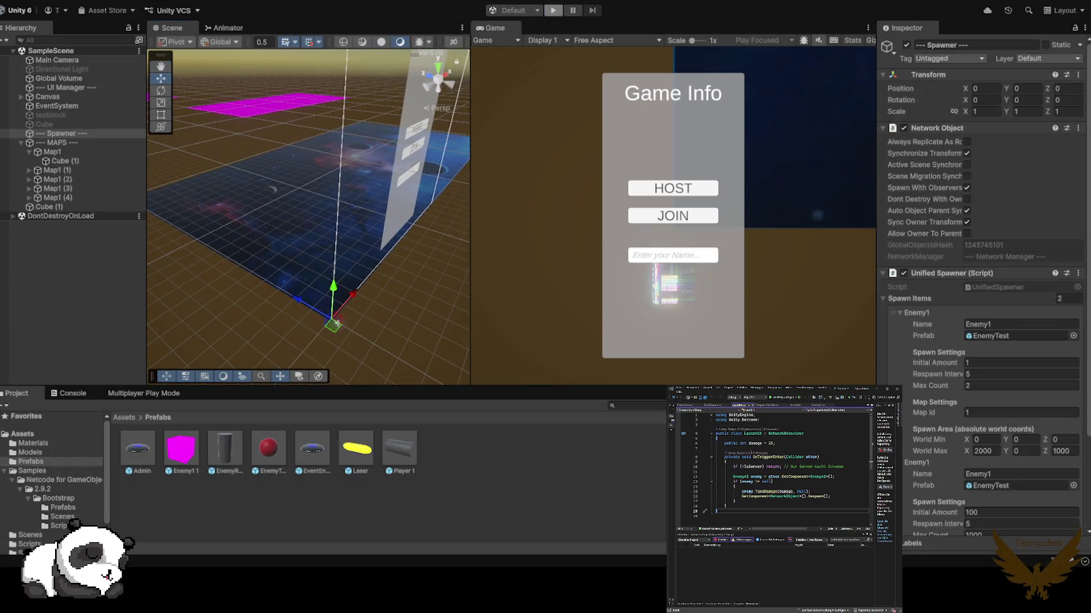
- On --- Spawner ---, set the second entry's World Max X and Z to 500
click(65, 142)
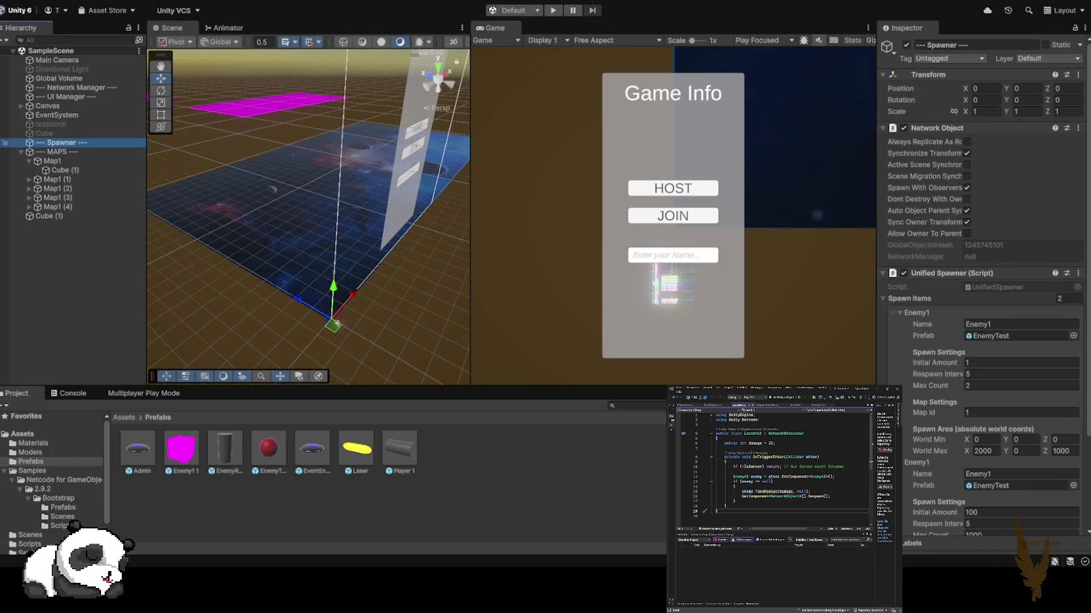
scroll(983, 295, down, 3)
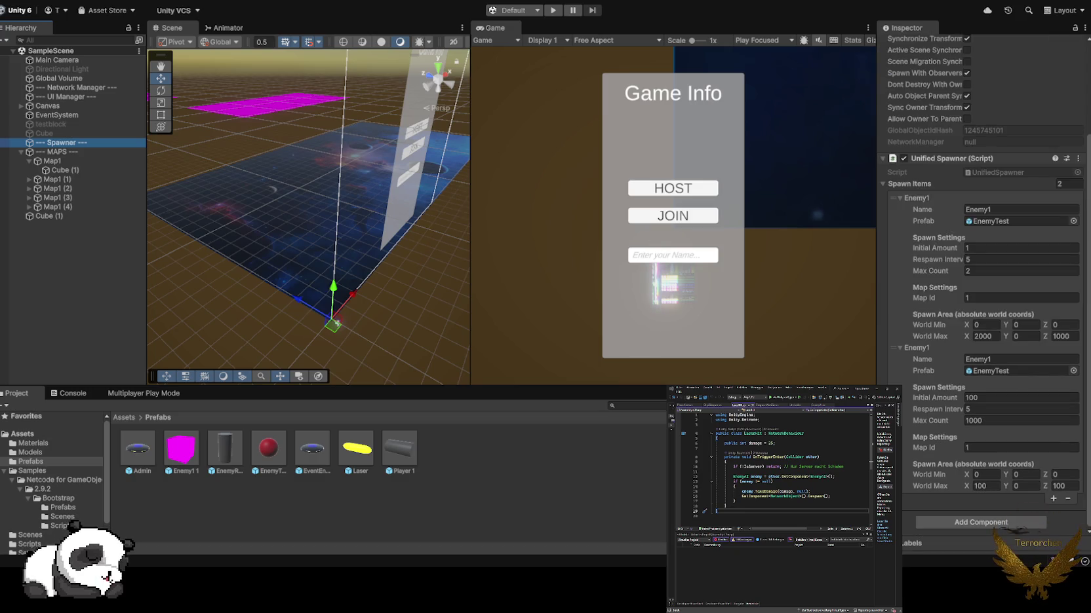
click(985, 486)
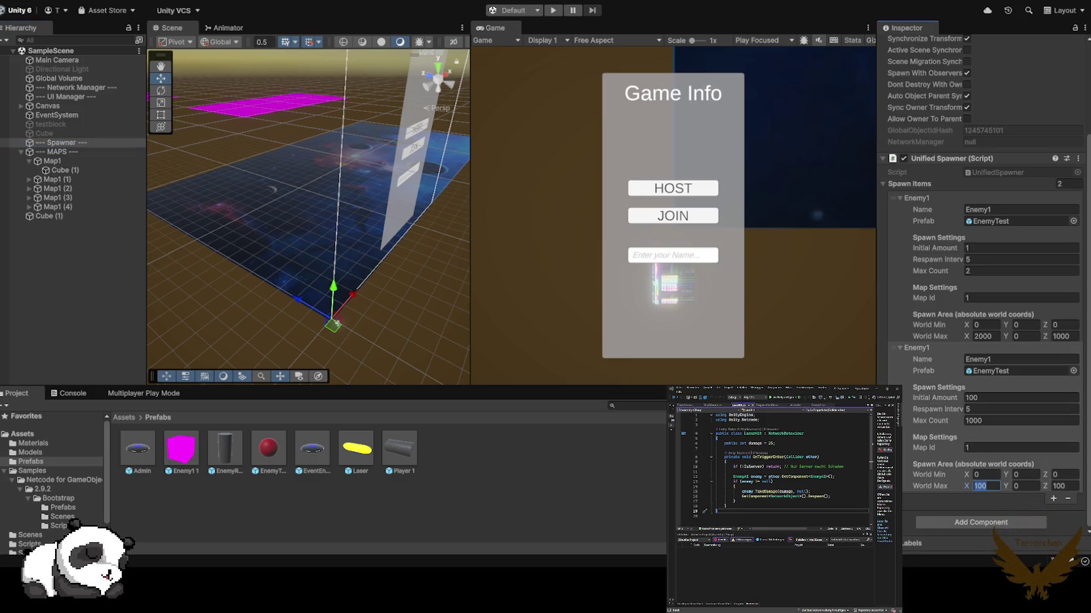
text(50)
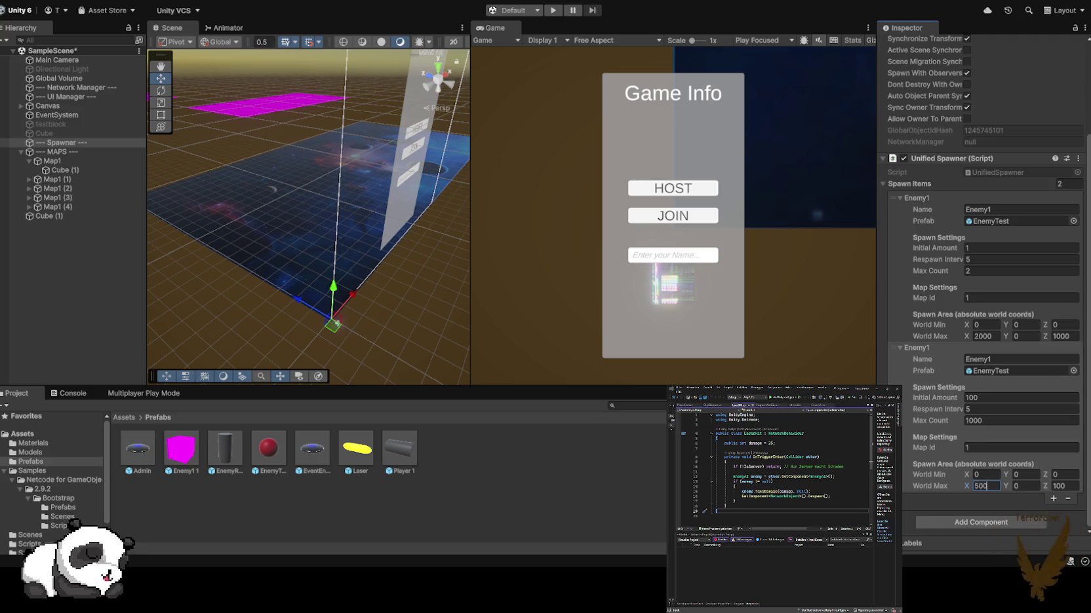
key(Tab)
key(Tab)
text(5)
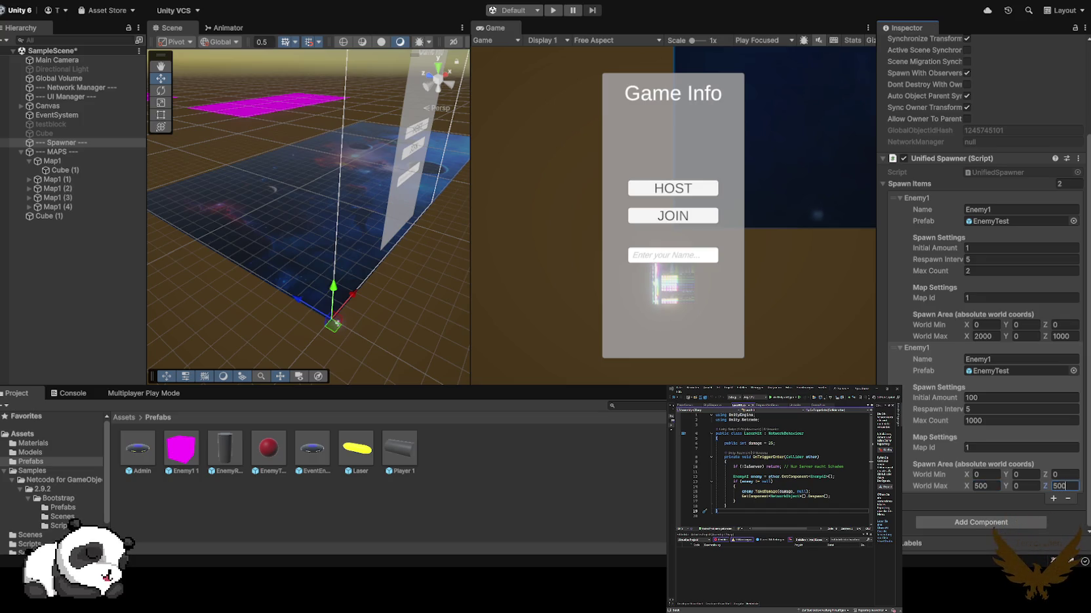
- Tilt the Scene view over the map and select Cube (1)
mouse_move(308, 196)
mouse_down()
mouse_move(305, 252)
mouse_move(335, 260)
mouse_move(337, 236)
mouse_move(348, 279)
mouse_up()
click(349, 282)
click(349, 283)
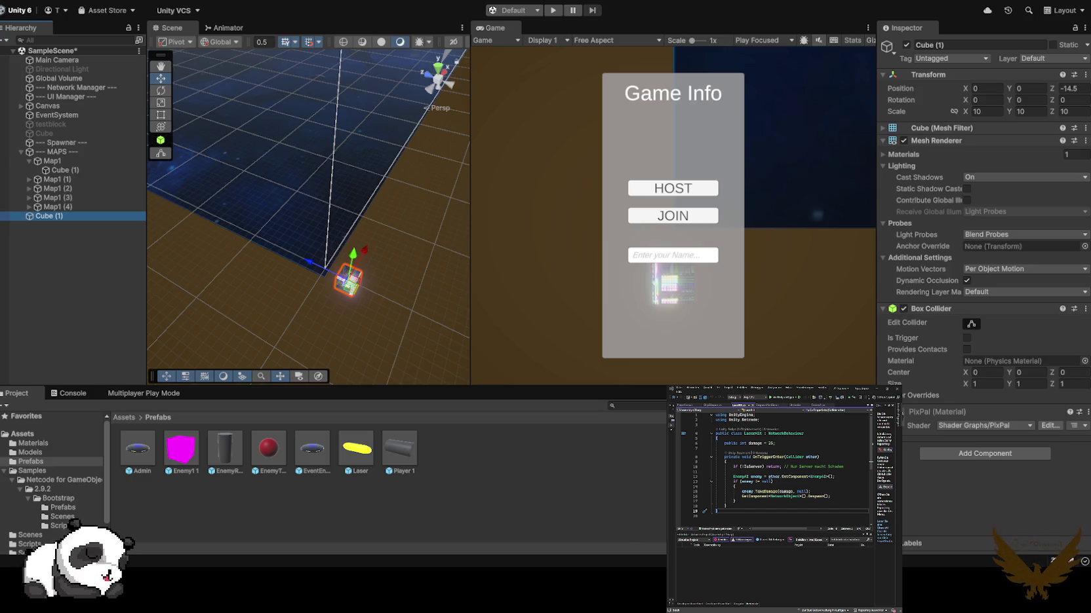
- Drag Cube (1) along Z to -16.5, then reselect the Spawner's settings
mouse_move(324, 267)
mouse_down()
mouse_move(137, 179)
mouse_move(318, 273)
mouse_up()
drag(308, 216, 314, 203)
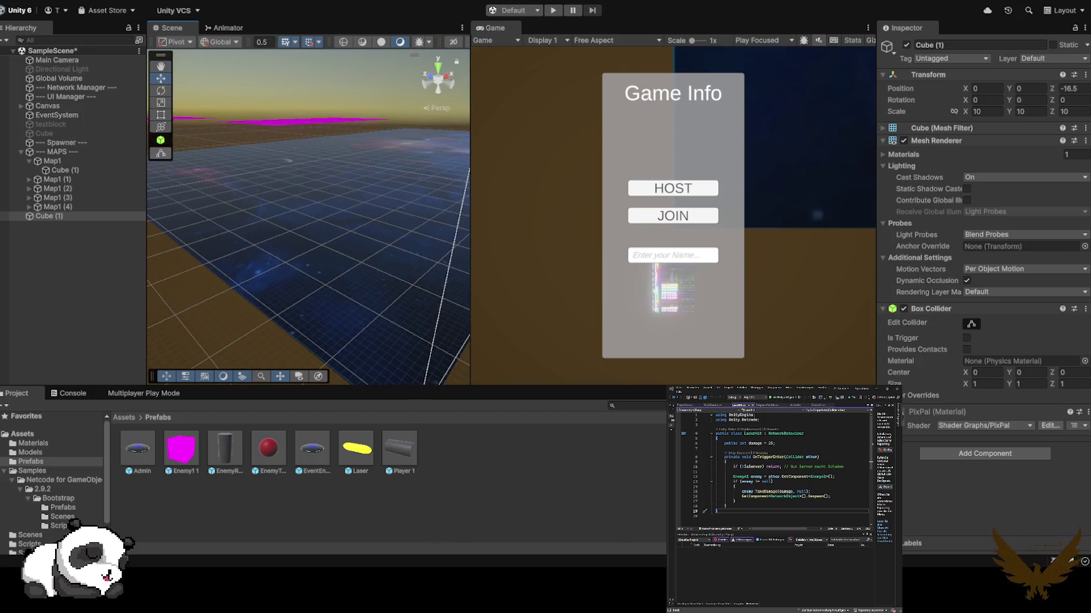
click(65, 143)
scroll(980, 295, down, 4)
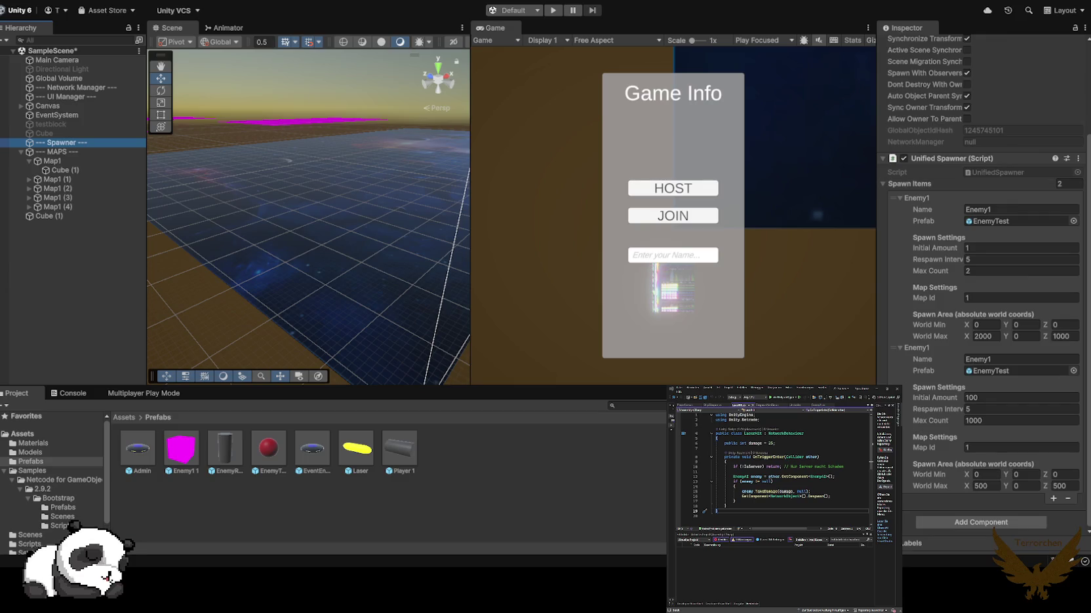
- Assign EventEnemy 1 to the second spawn entry, make it Aggressive, and start Play
drag(312, 448, 1016, 371)
click(312, 448)
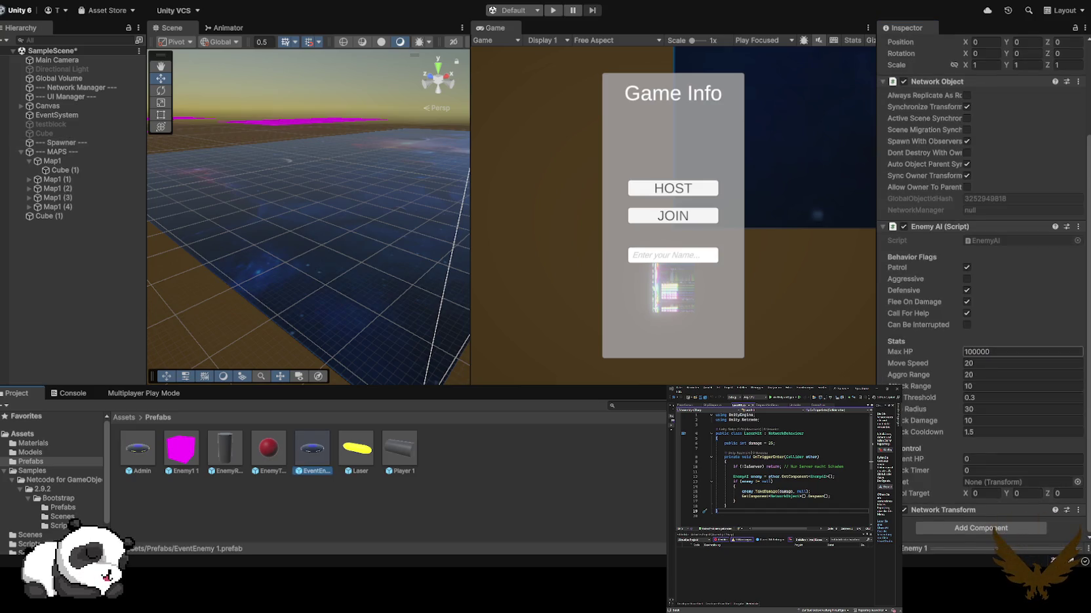
click(990, 352)
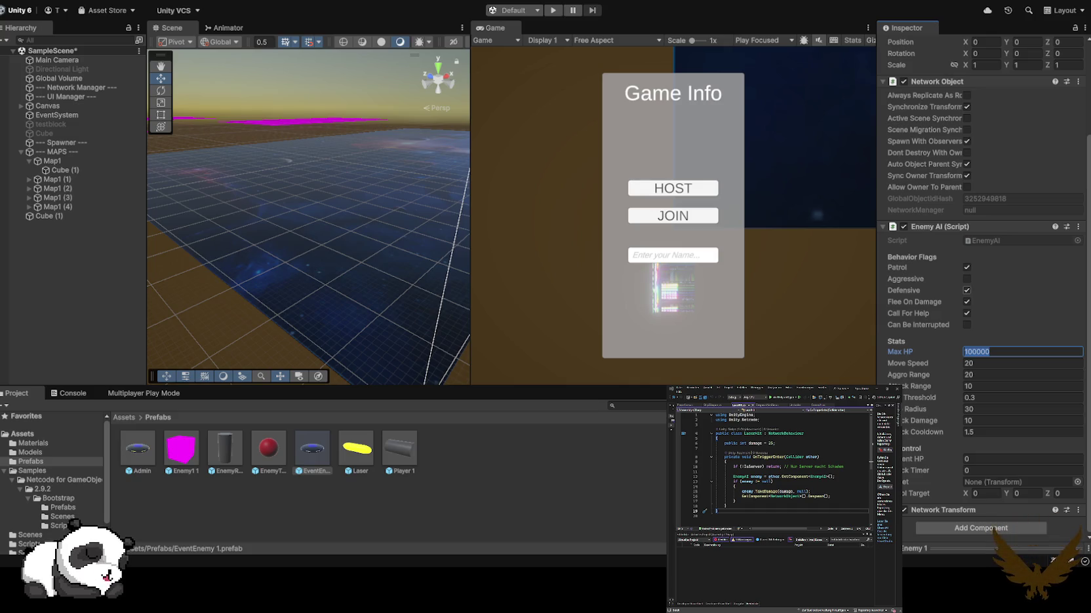
click(966, 279)
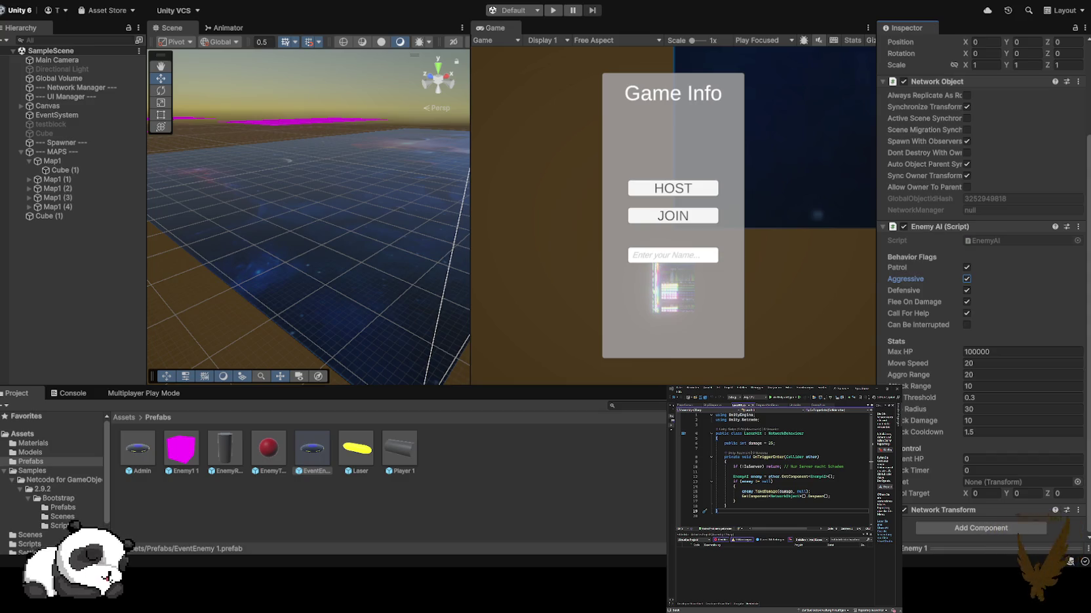
key(ctrl+p)
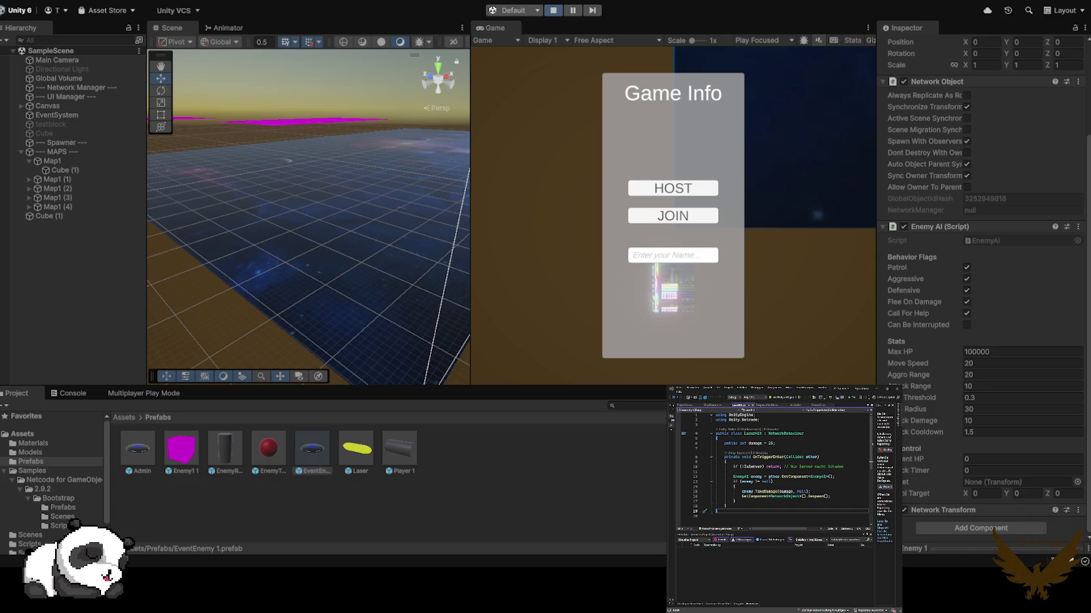
- Host the game under a typed player name
click(672, 255)
text(terrorchen)
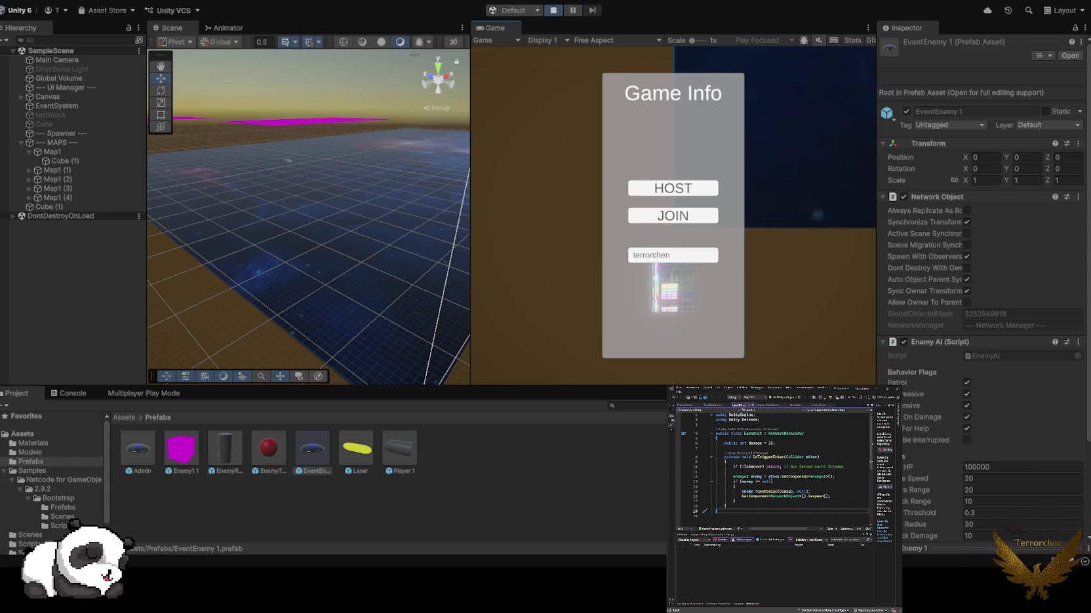
click(672, 188)
- Fly the ship around the arena with WASD while EventEnemy 1 enemies chase it
key(a)
key(w)
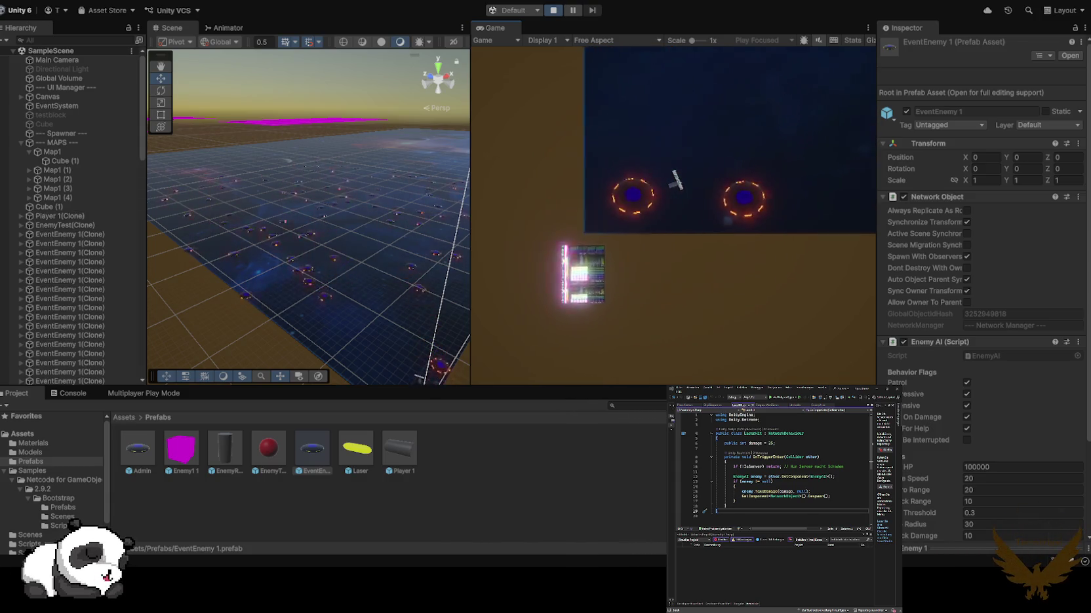
key(d)
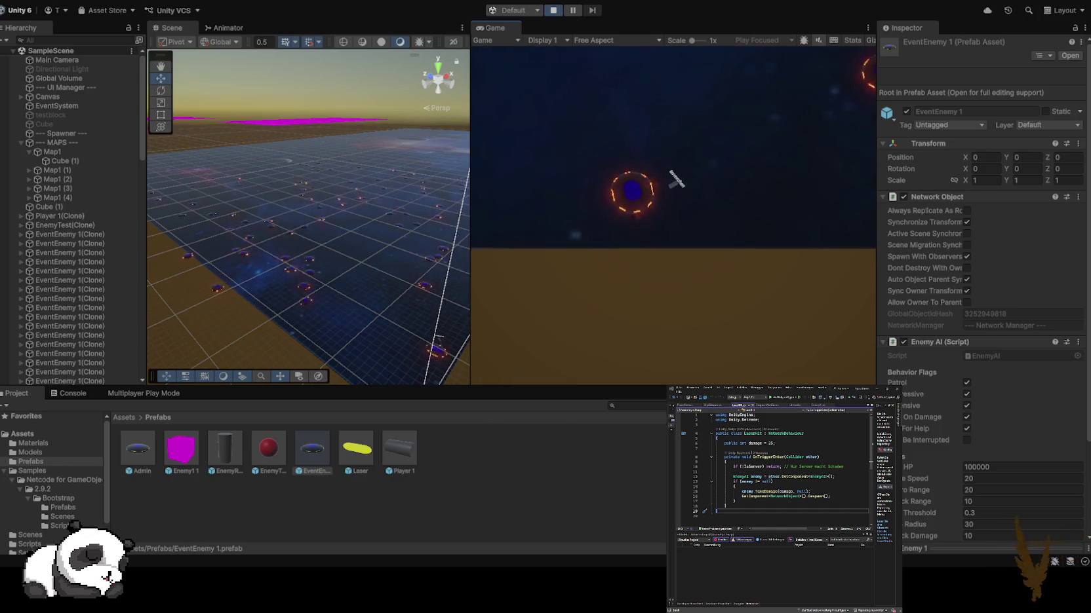
key(w)
key(s)
key(w)
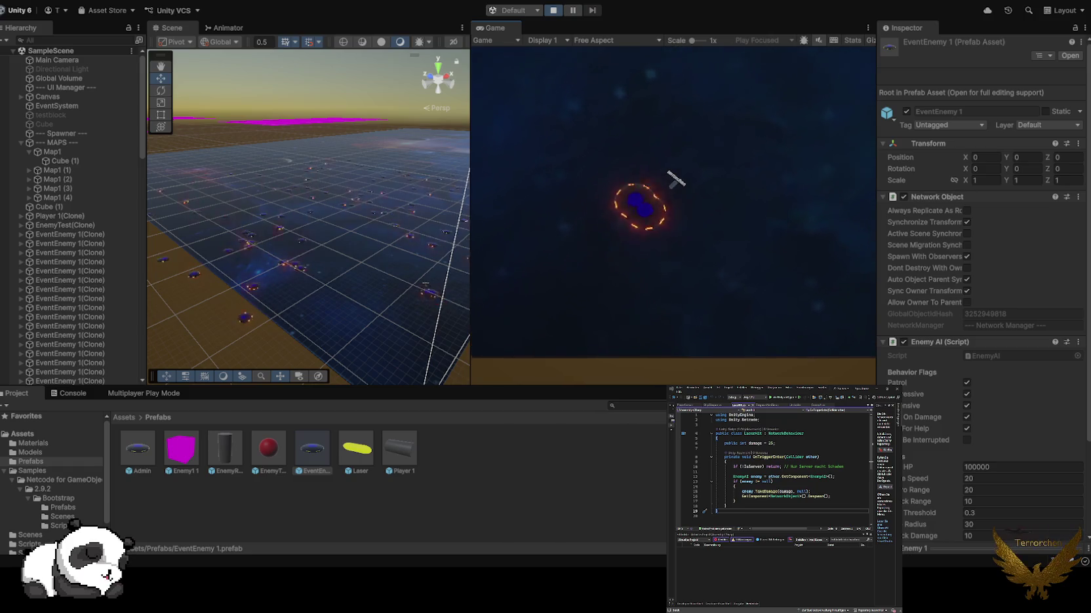
key(w)
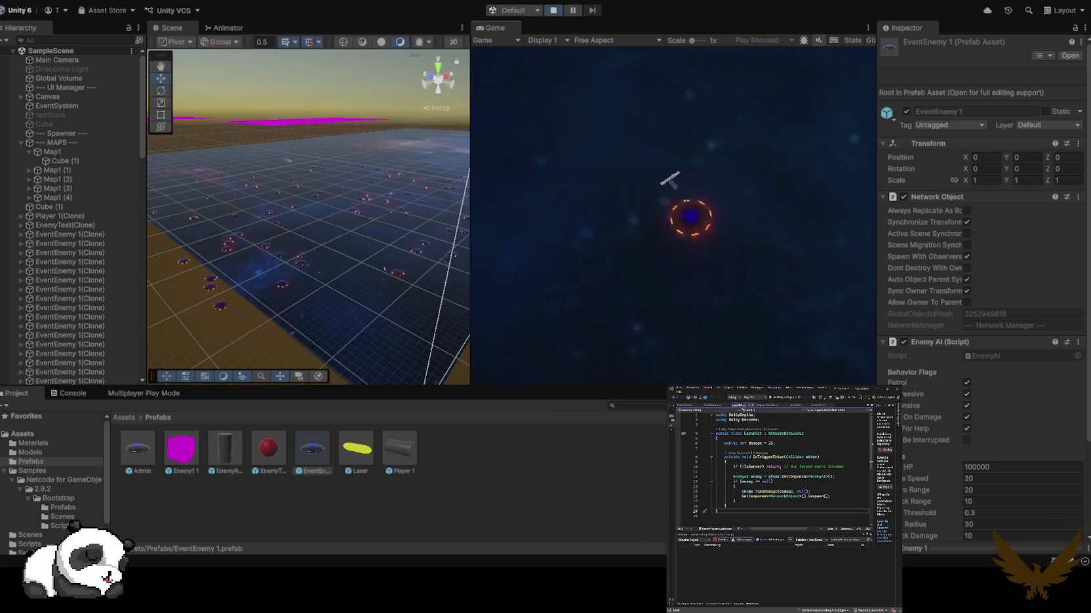
key(w)
key(w)
key(a)
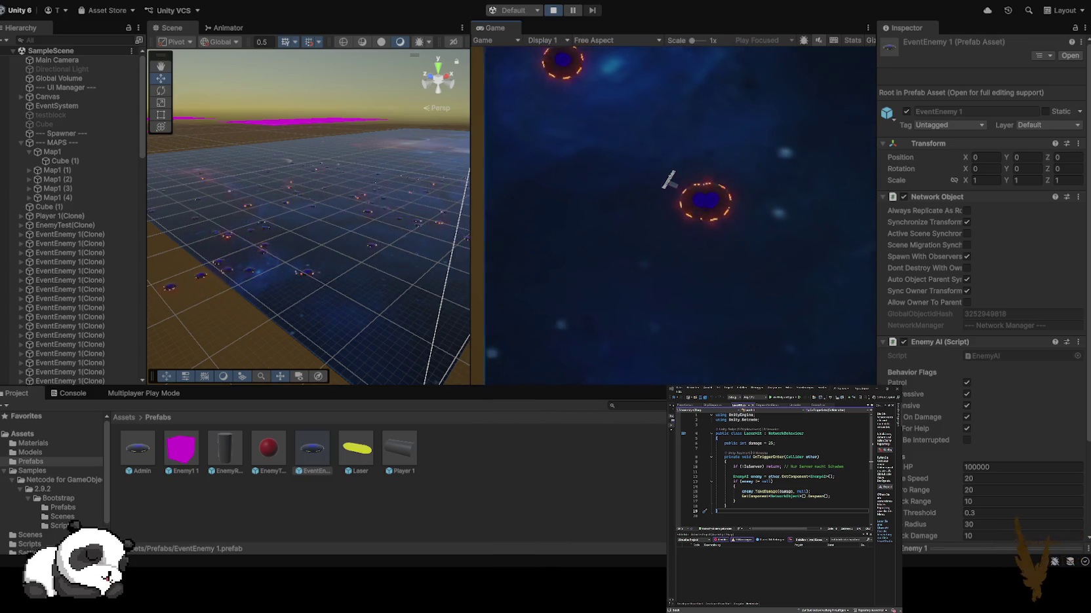
key(a)
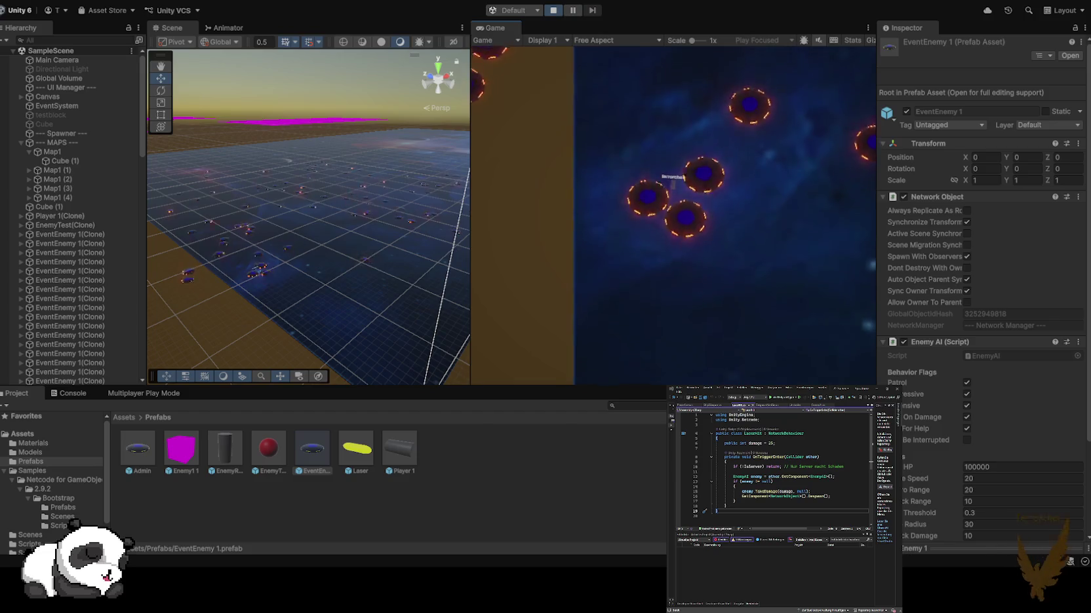
key(d)
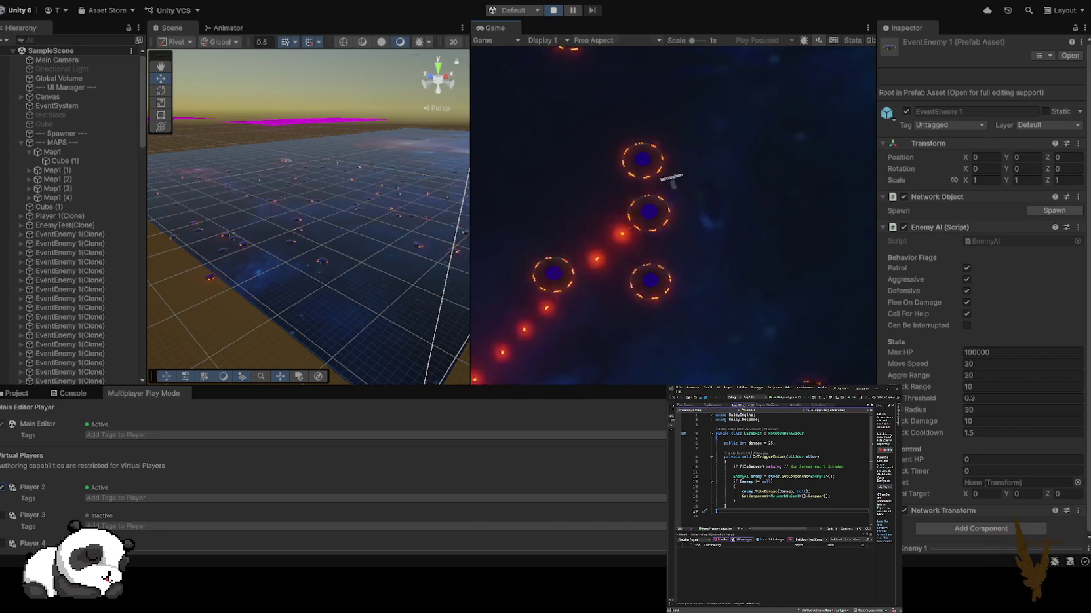
- Stop Play mode and open the EventEnemy 1 prefab from the Project assets
key(ctrl+p)
key(ctrl+5)
key(Return)
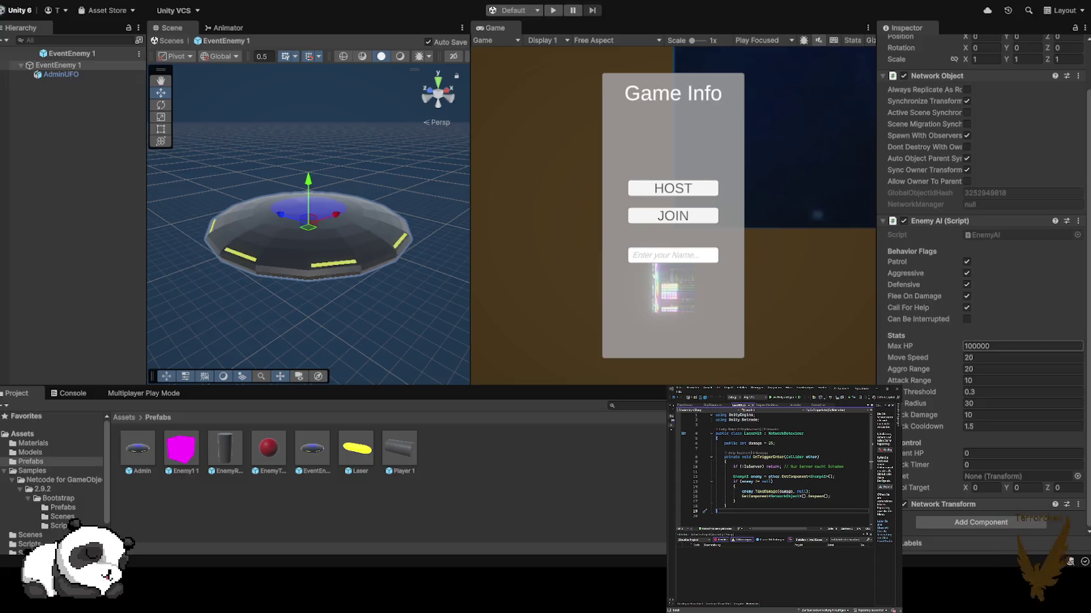
- Turn off Use Gravity and enable Is Kinematic on EventEnemy 1's Rigidbody
scroll(983, 295, down, 5)
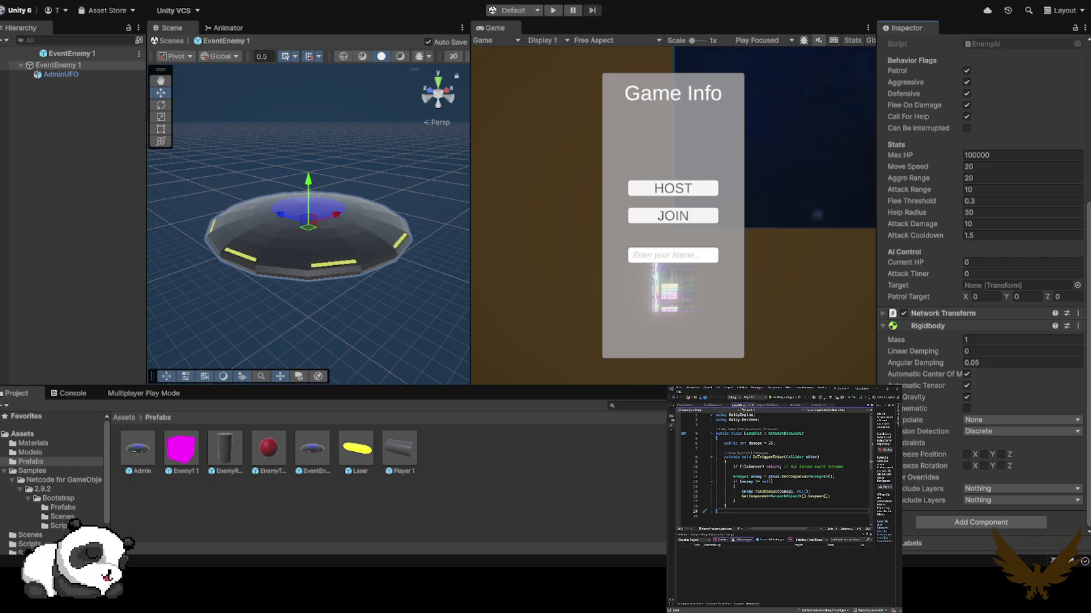
click(966, 397)
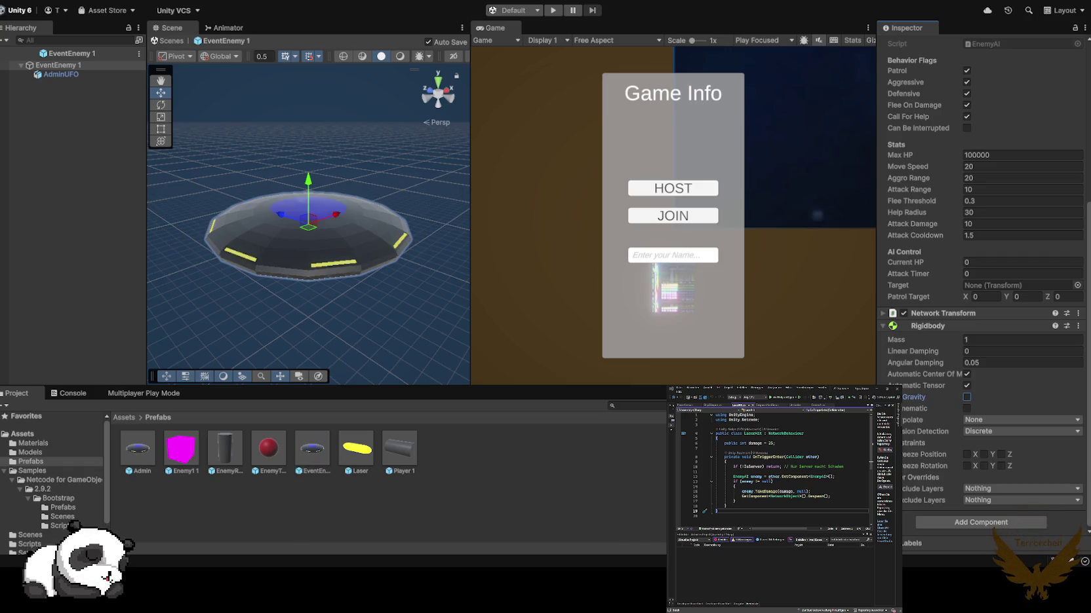
click(966, 408)
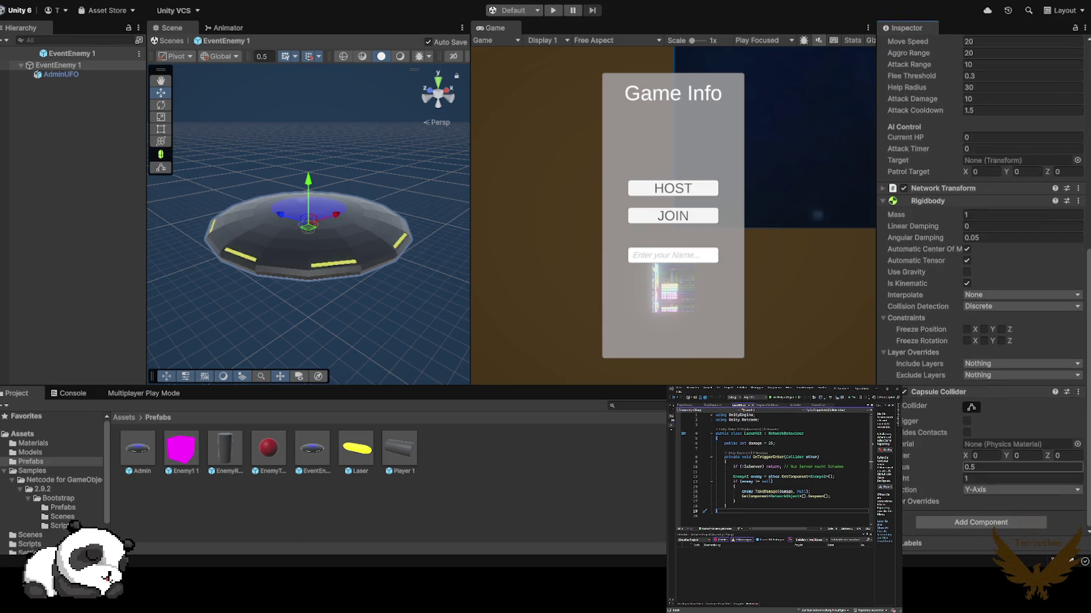
- Set the Capsule Collider Radius to 5, check it around the UFO, and exit the prefab
click(969, 467)
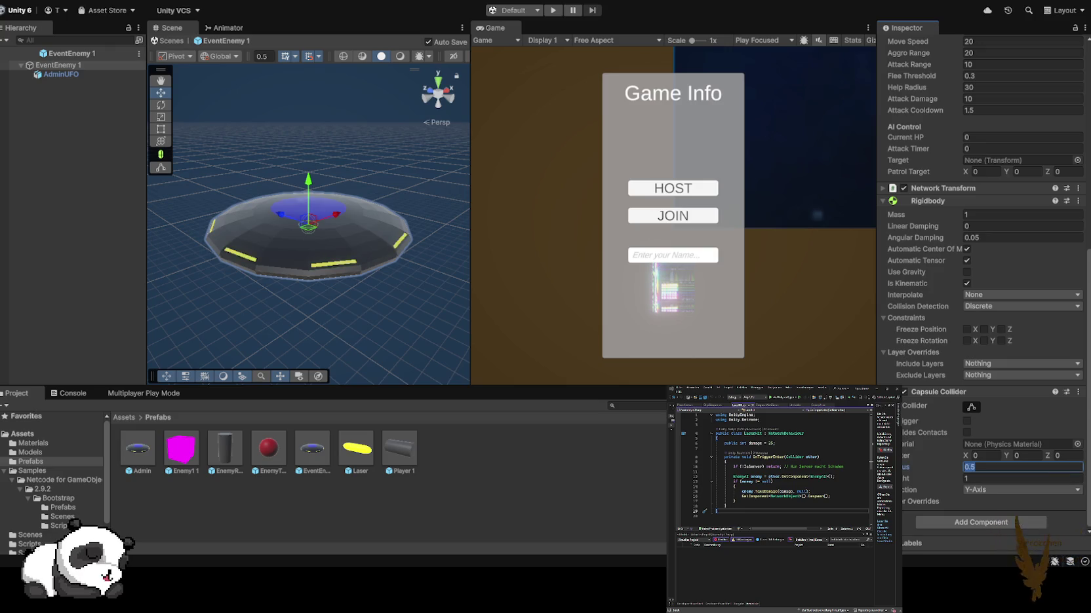
text(10)
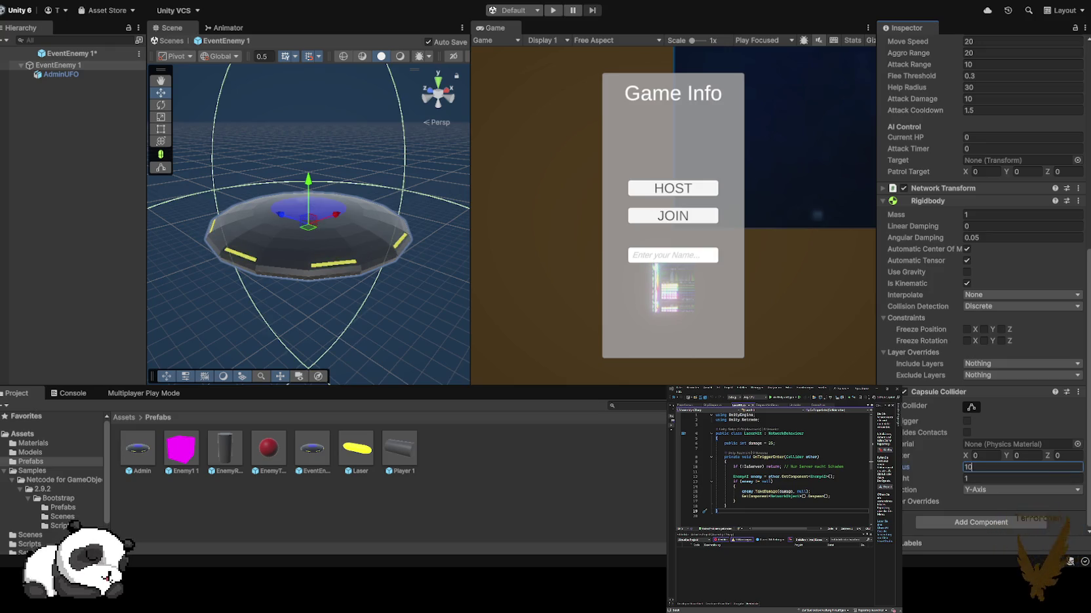
key(BackSpace)
key(BackSpace)
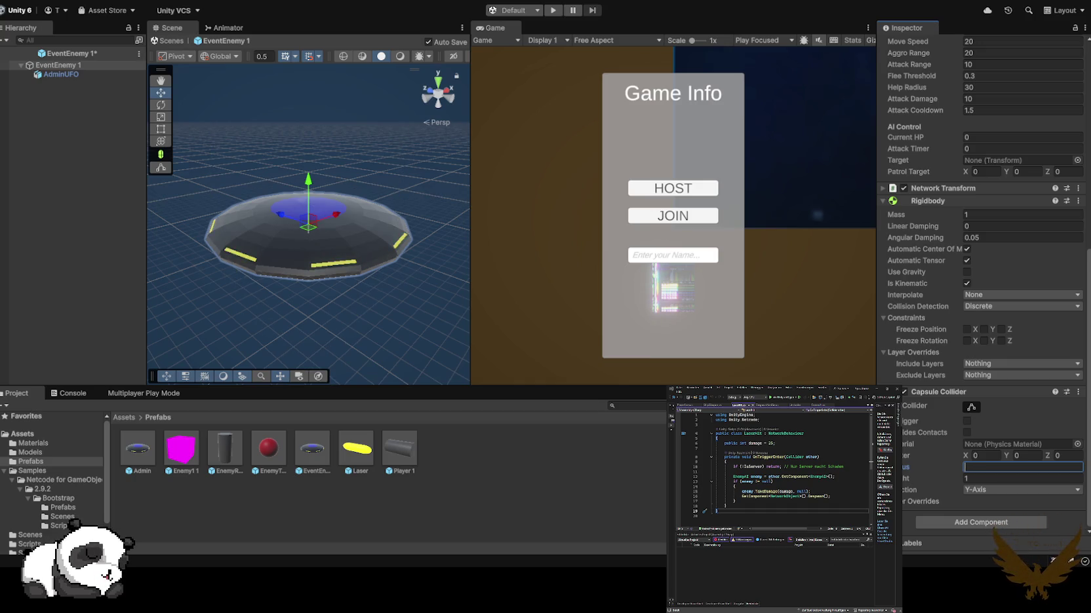
text(5)
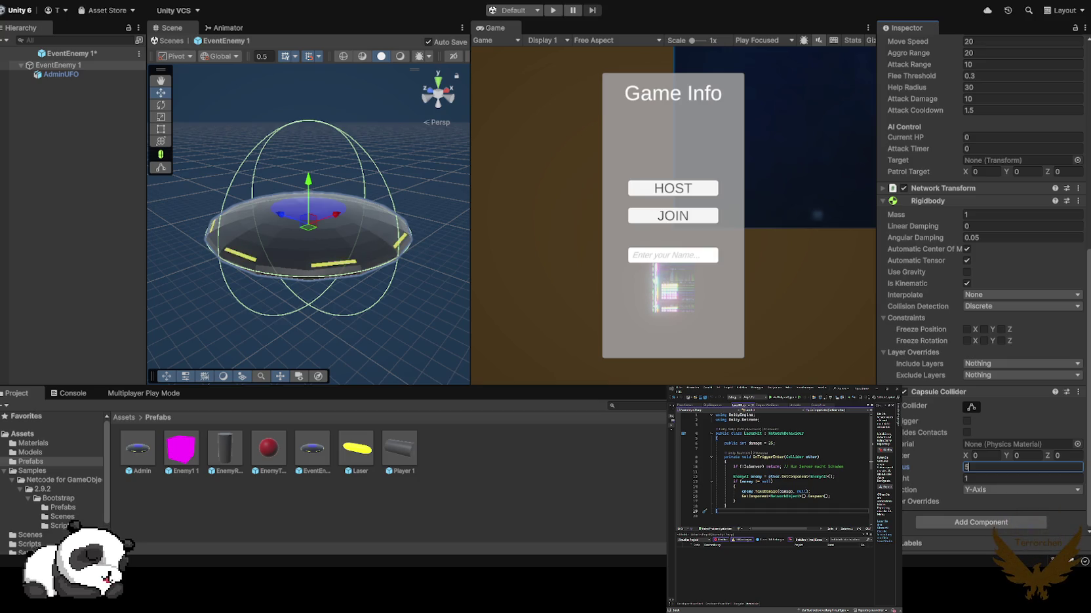
key(BackSpace)
text(5)
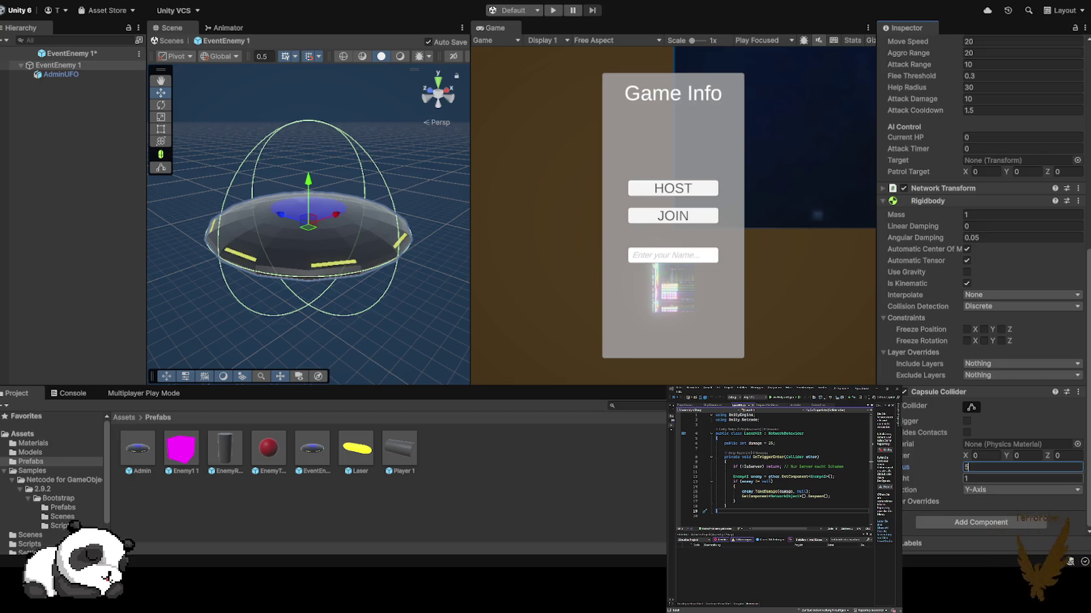
drag(308, 229, 230, 220)
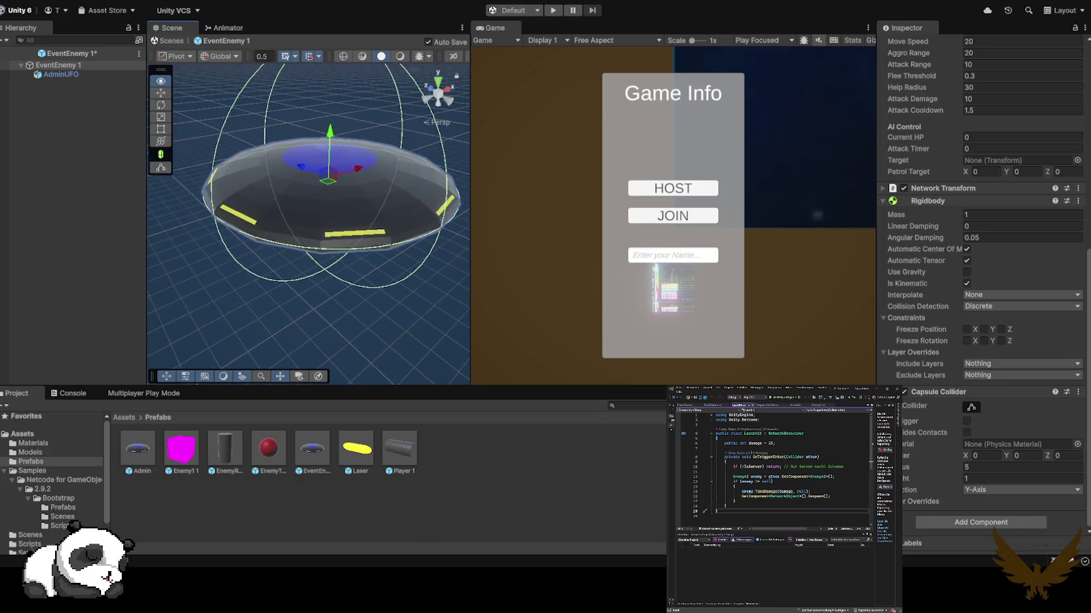
scroll(308, 223, up, 5)
scroll(308, 223, down, 8)
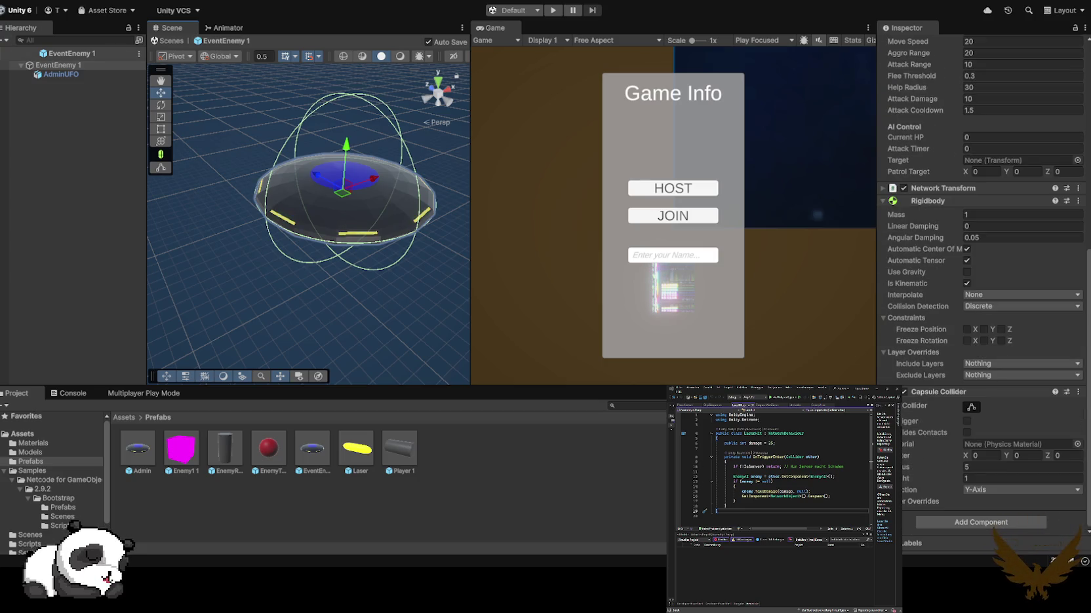
click(7, 53)
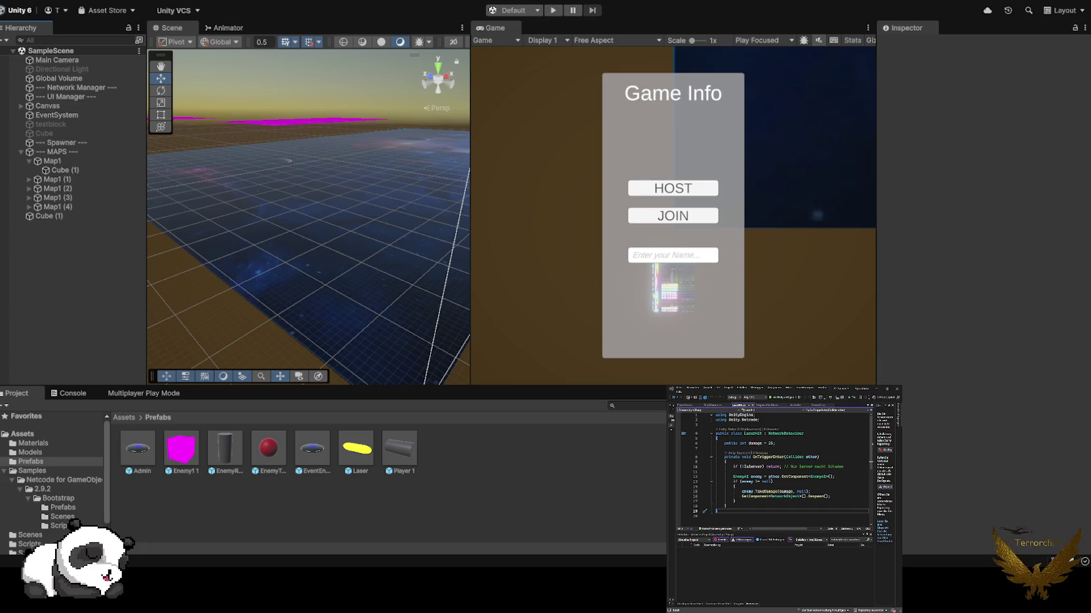
- Add Debug.Log("trigger ausgelöst von: " + other.name); at the top of OnTriggerEnter
click(726, 506)
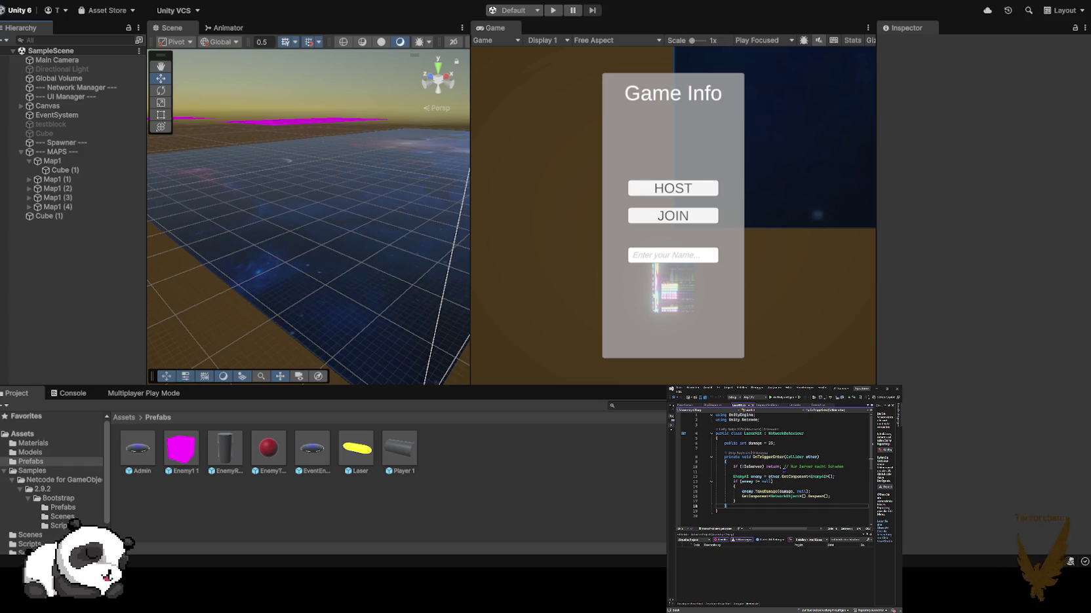
click(726, 462)
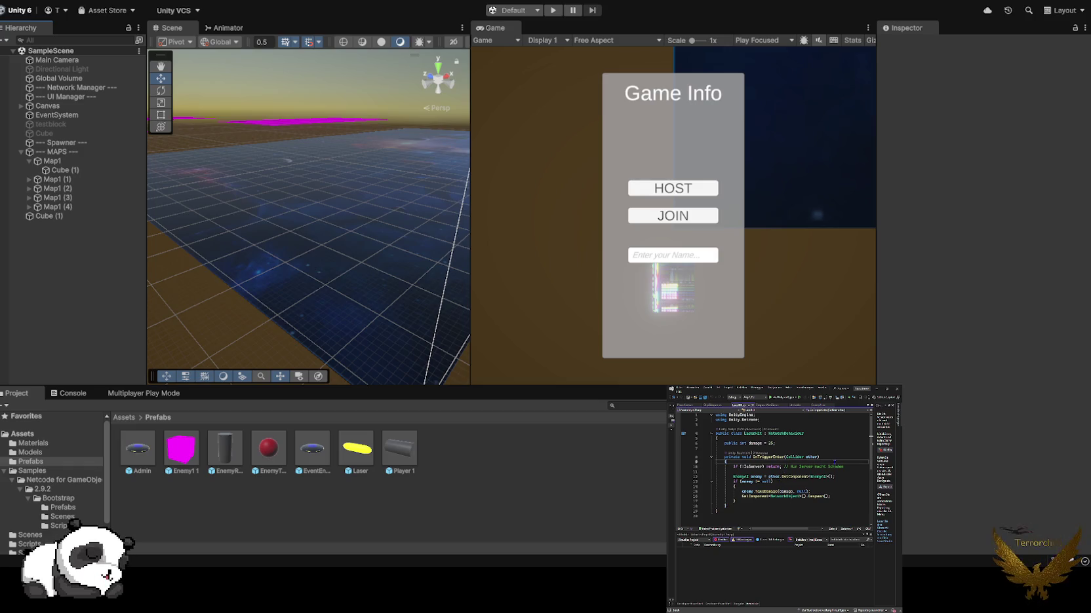
key(Return)
text(if)
text(.Log)
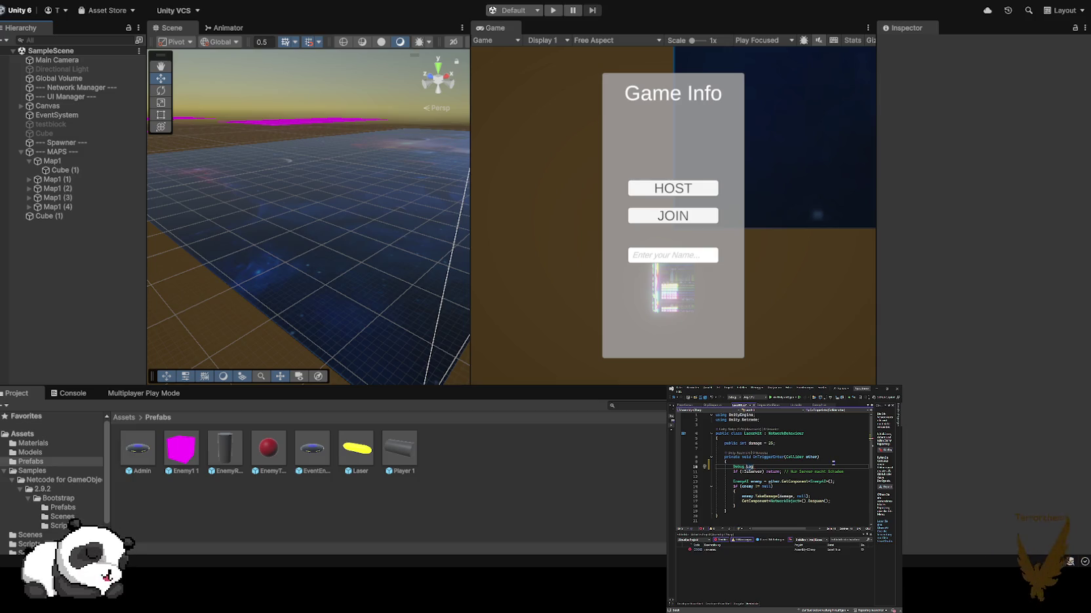
text(()
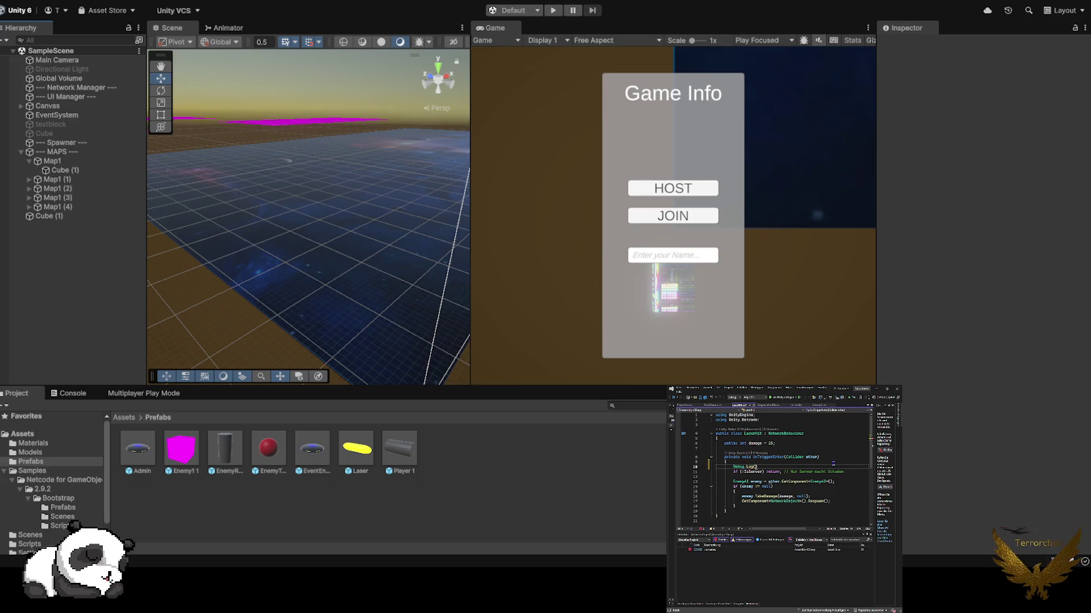
text(")
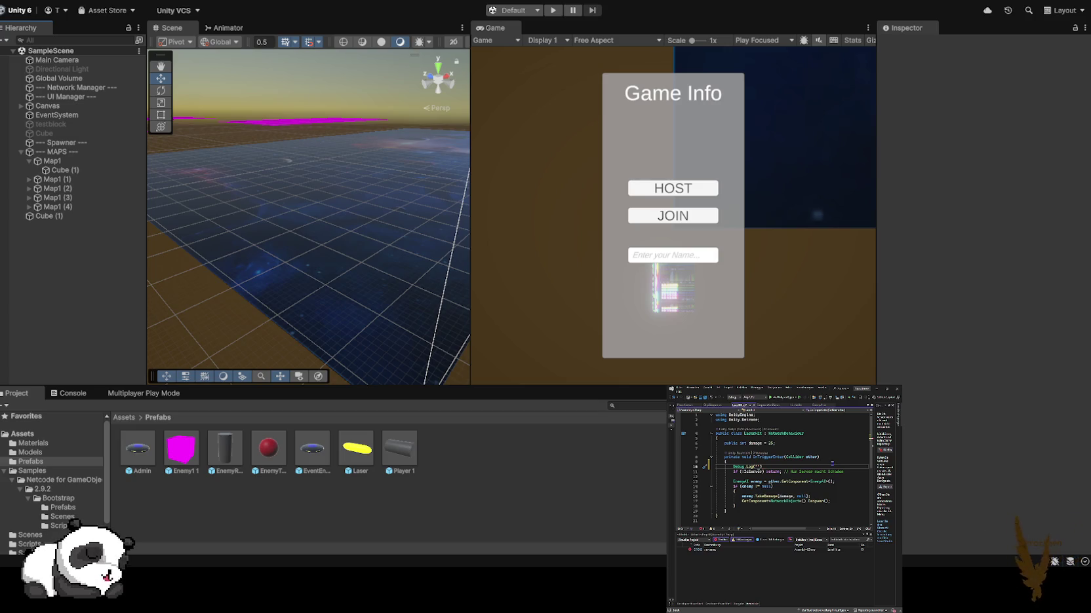
text(ri)
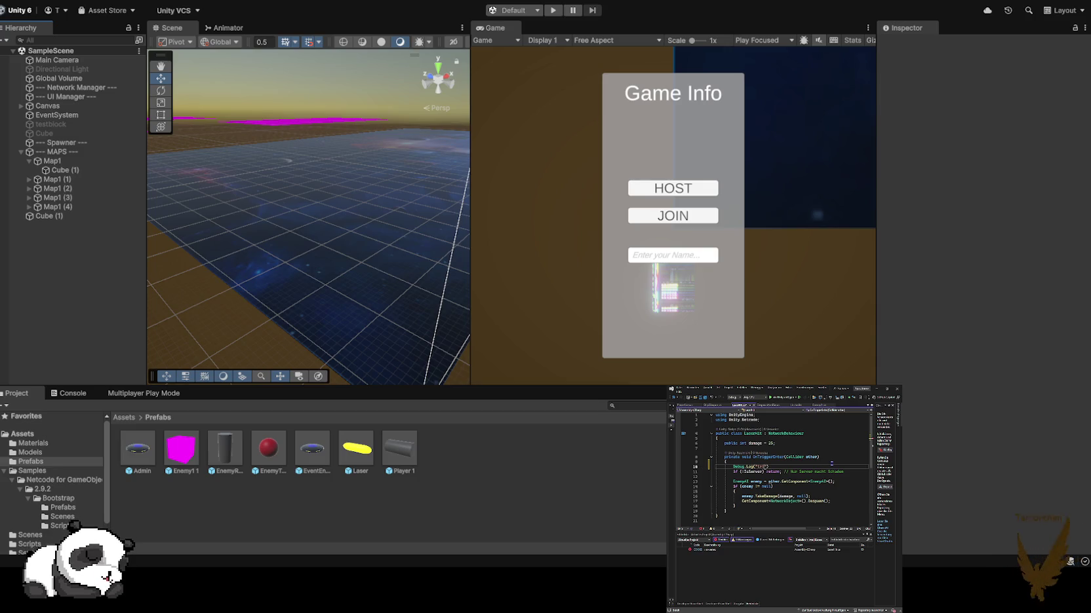
text(gger aus)
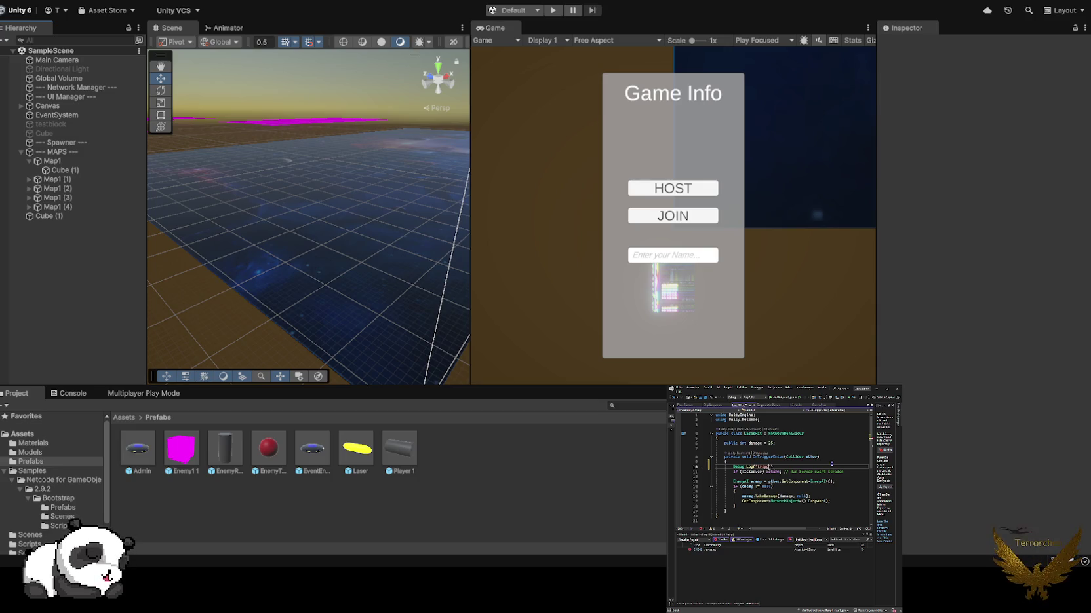
text(gelöst wor)
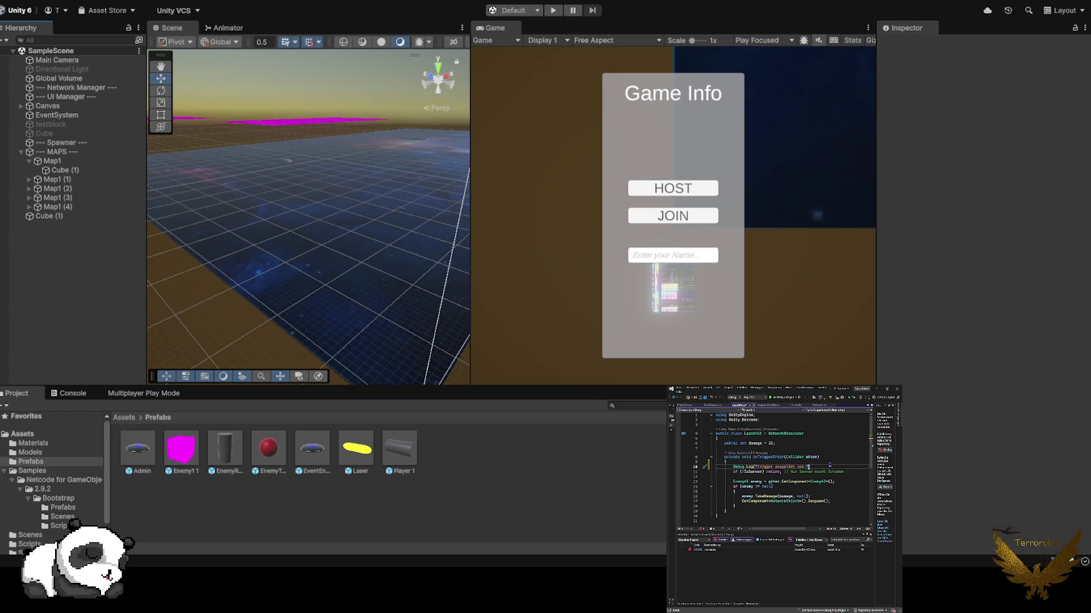
text(other)
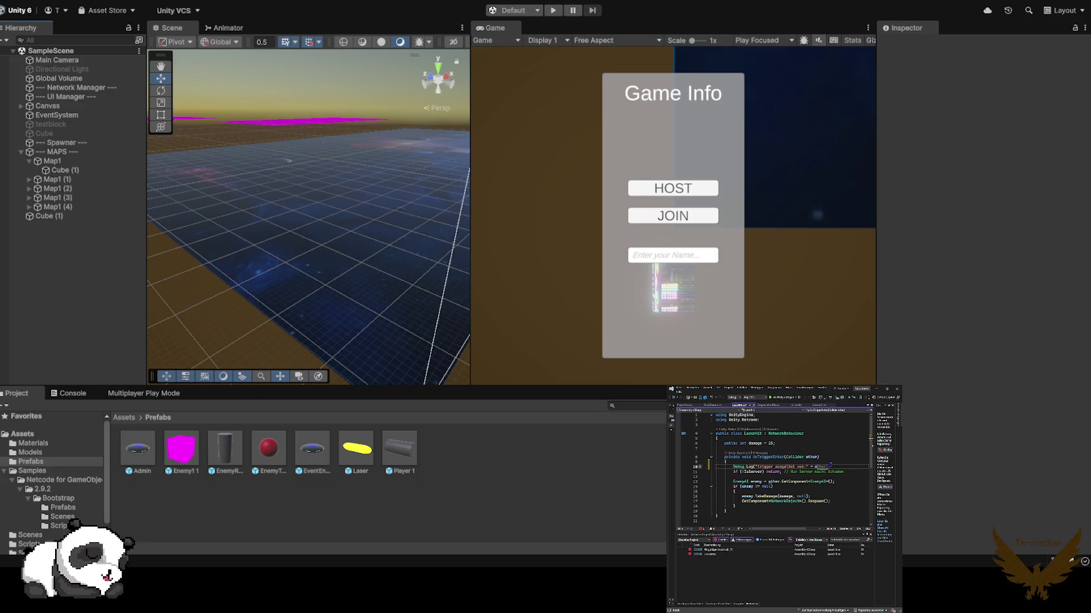
text(.name)
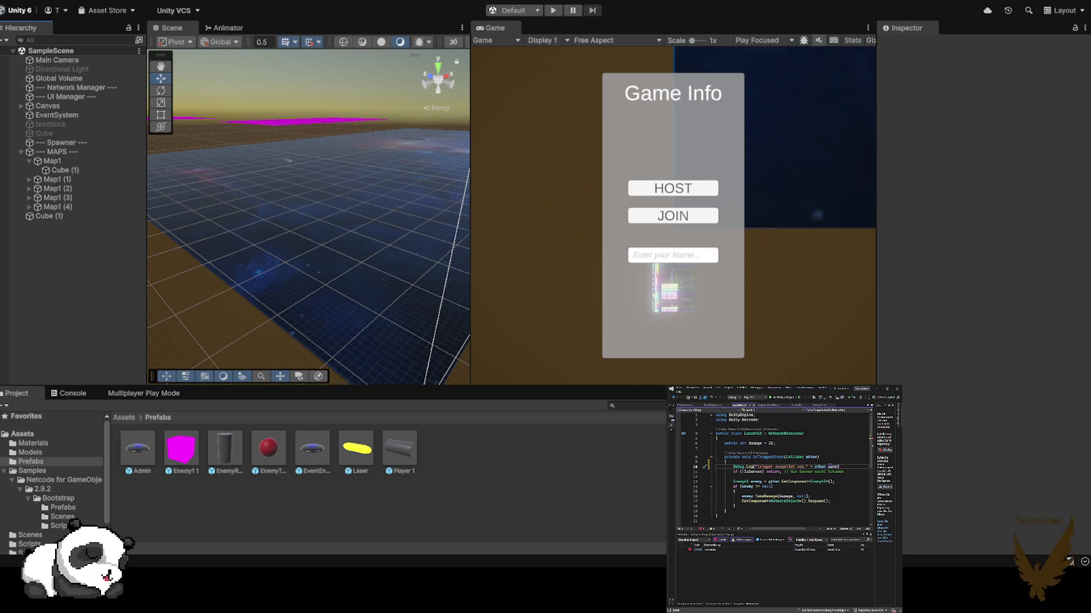
- Save LaserHit.cs and start play mode in Unity
click(783, 517)
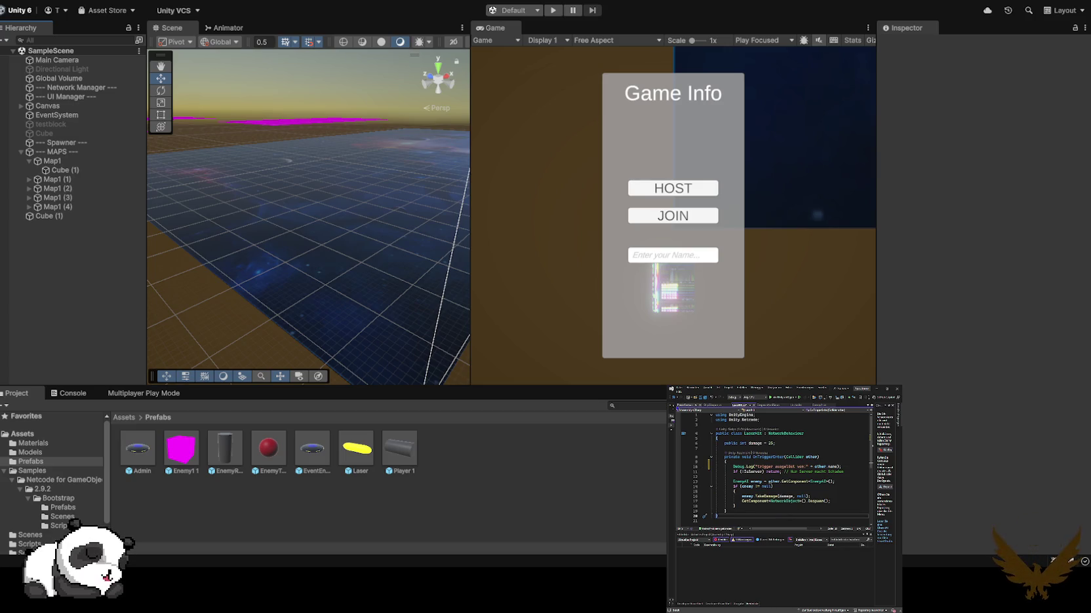
click(696, 398)
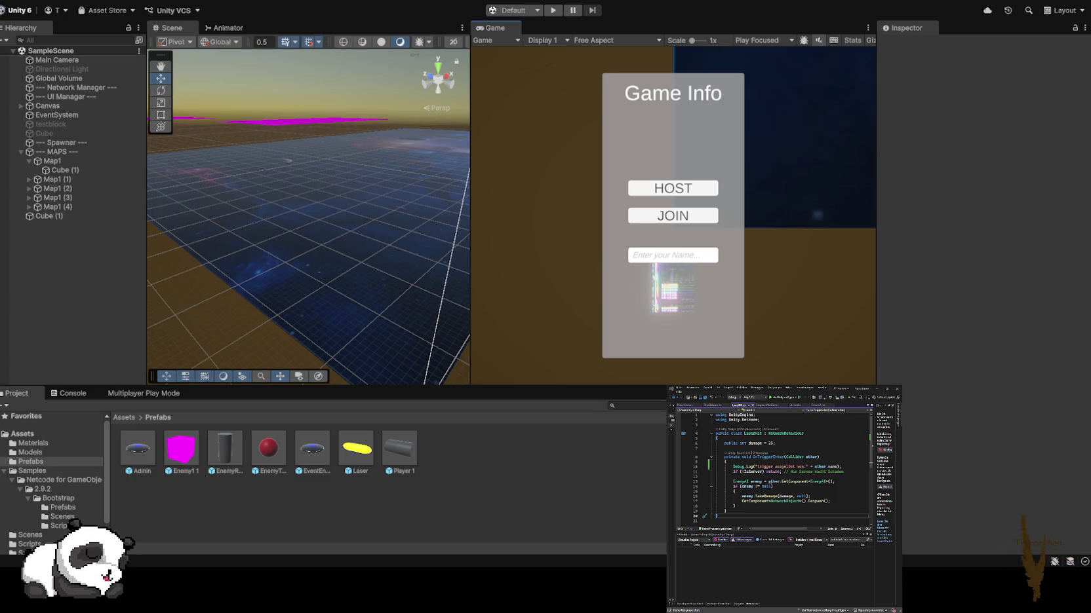
key(ctrl+p)
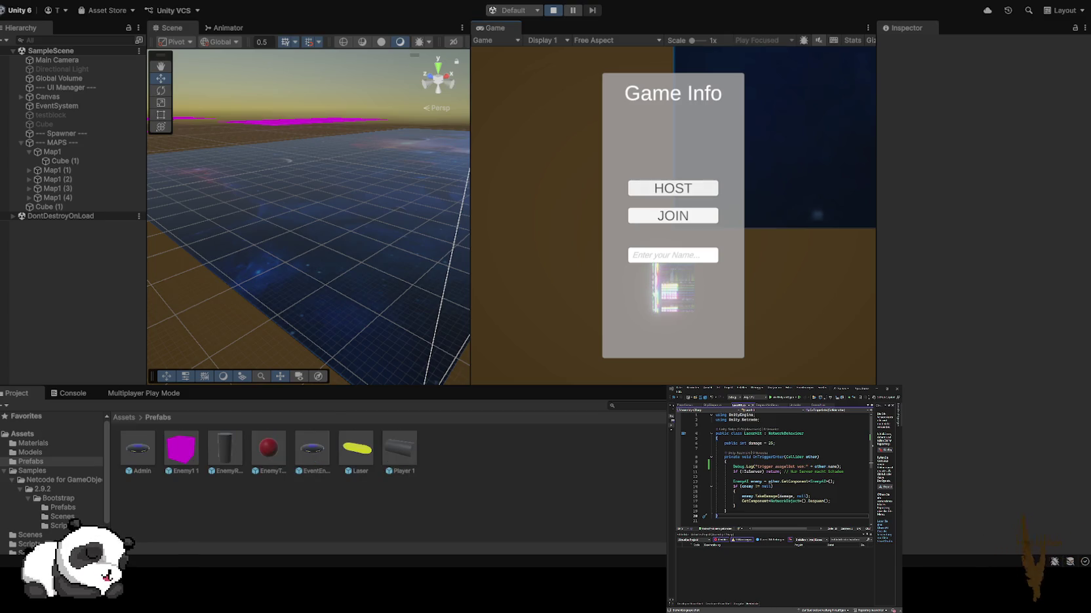
- Host a game and fly the player ship around the arena toward the enemies
click(672, 188)
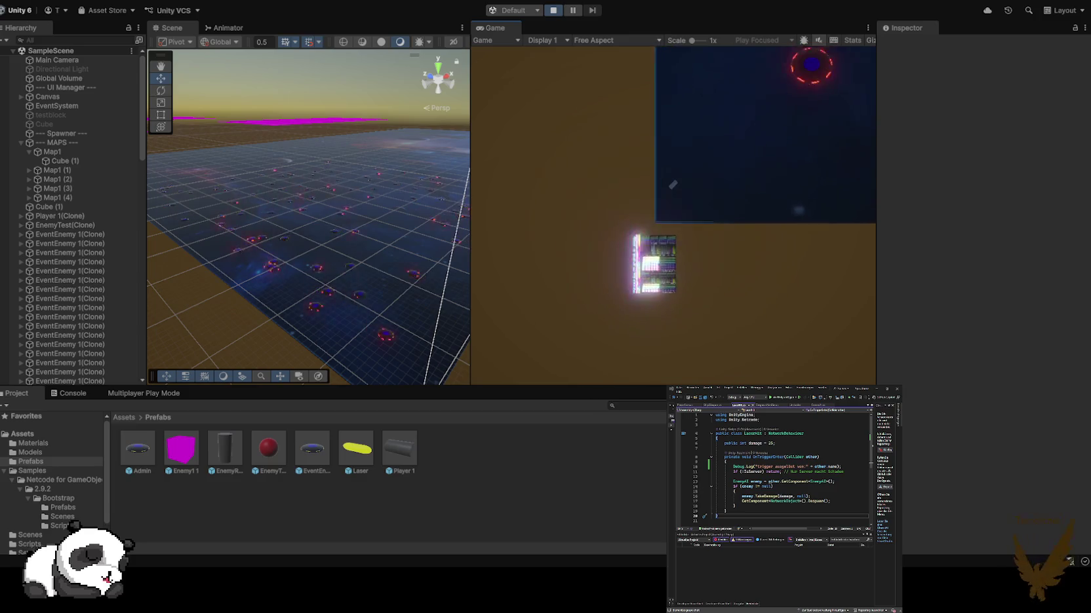
key(w)
key(d)
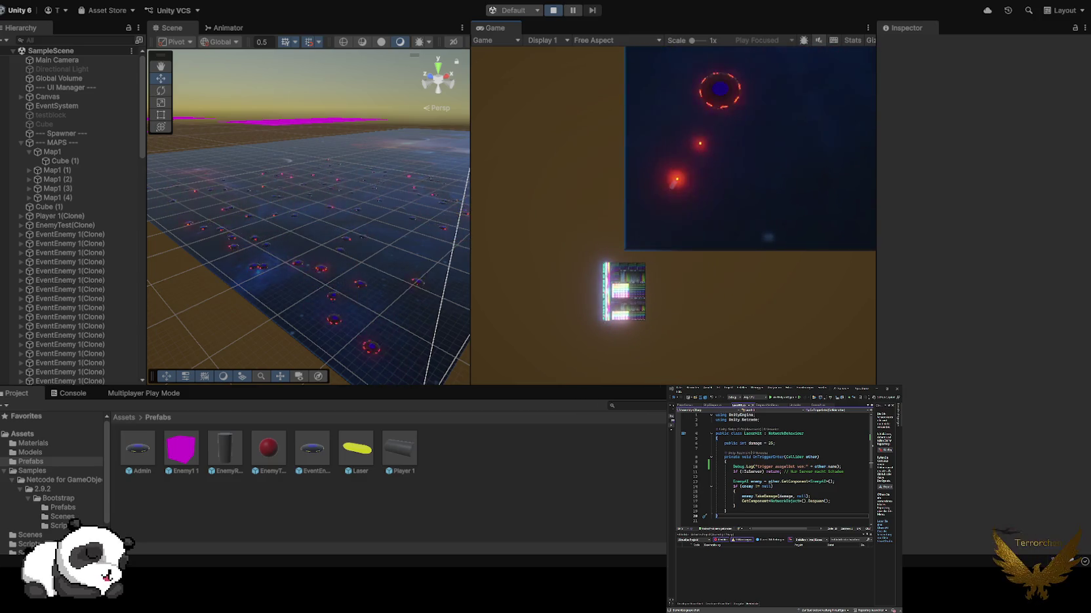
key(ctrl+shift+c)
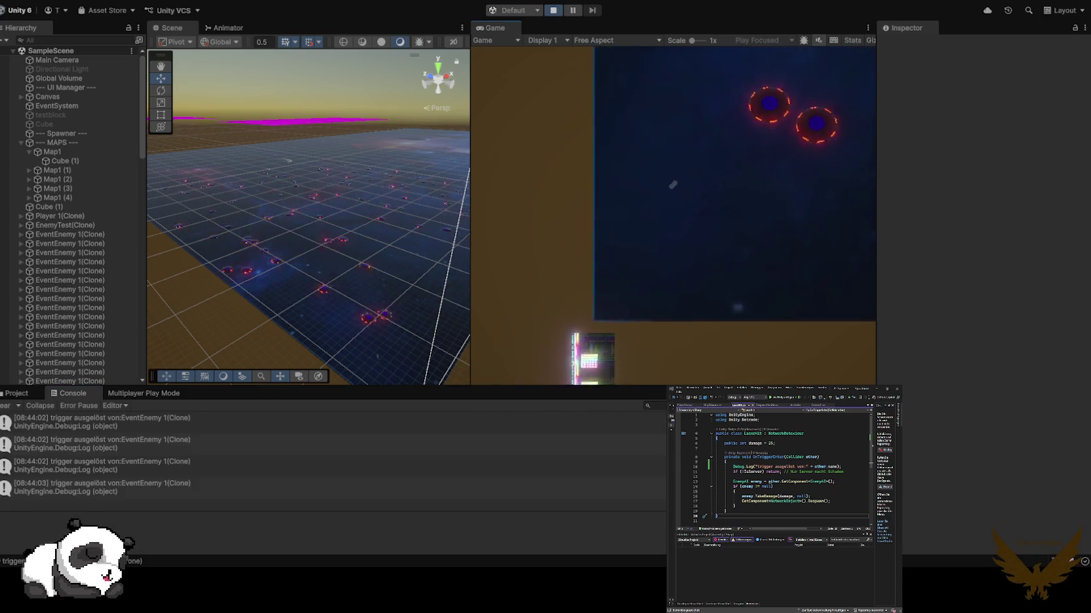
key(d)
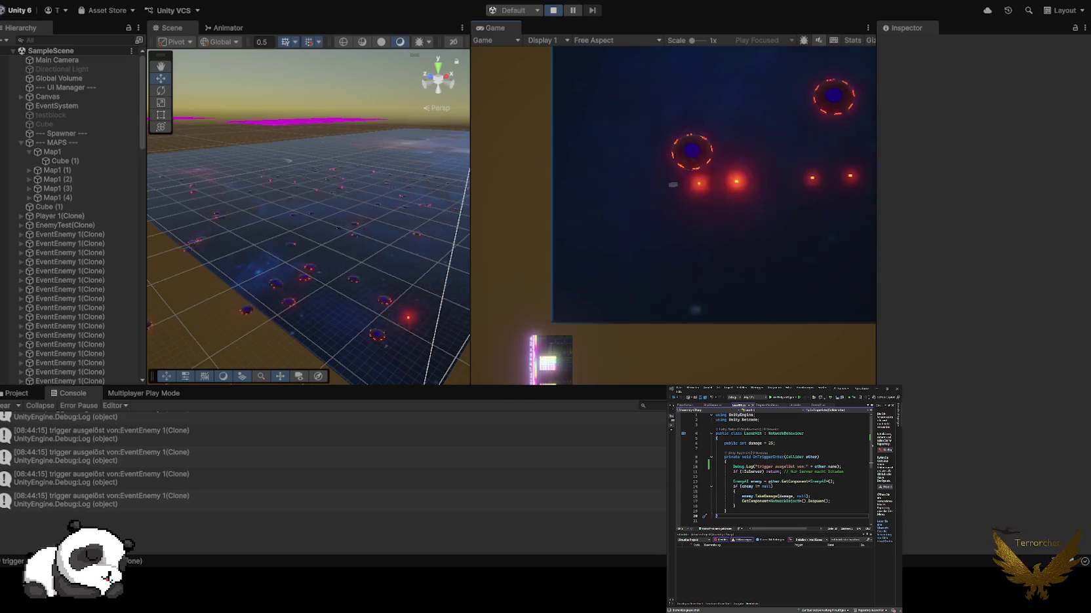
key(a)
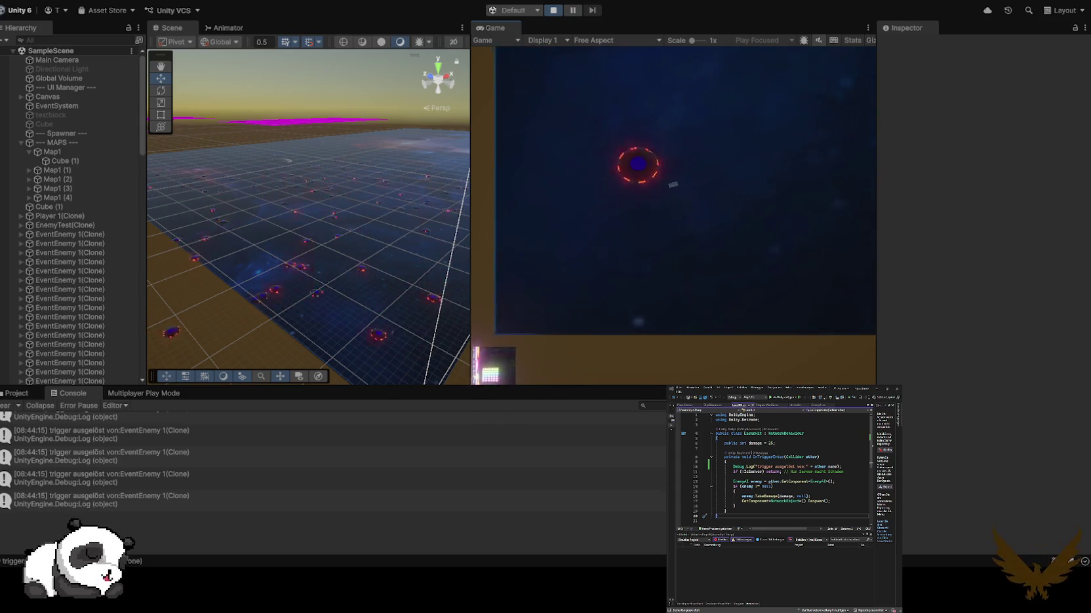
key(d)
key(w)
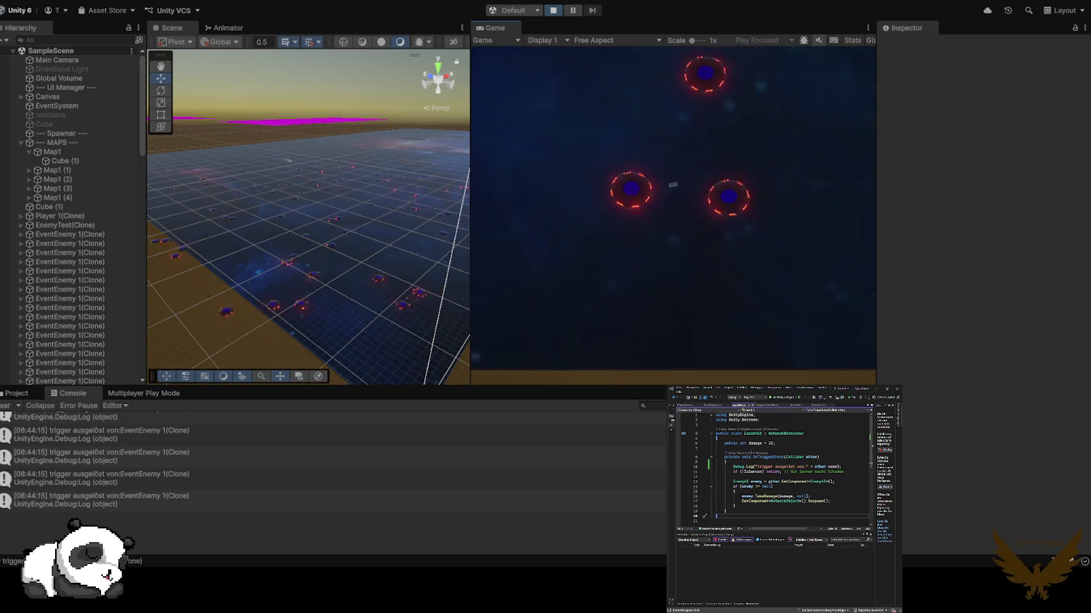
key(w)
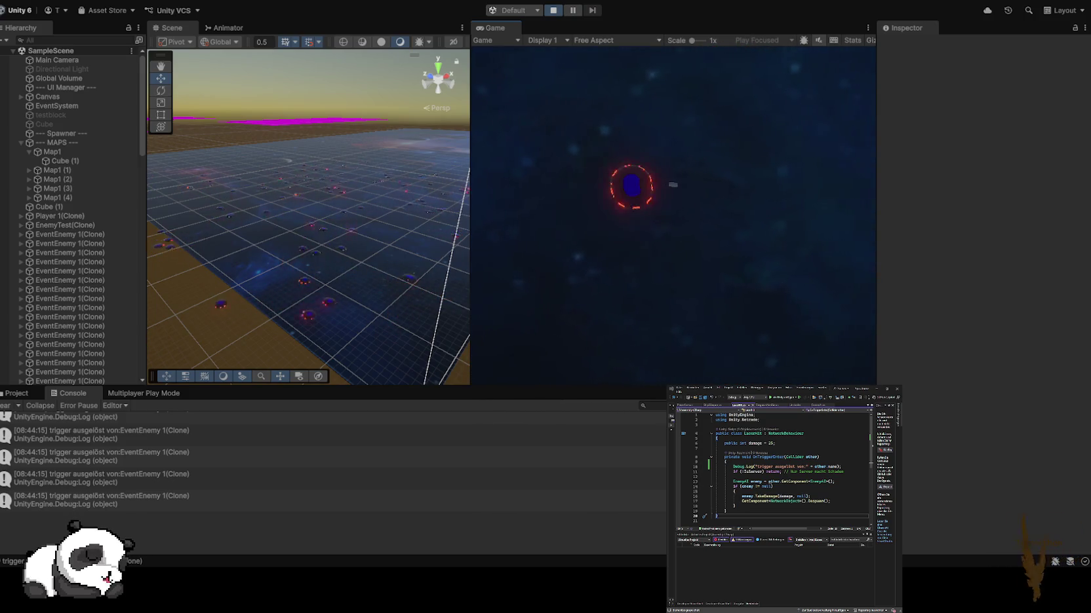
- Fly the ship down past the bottom border and back forward, then stop play mode
key(s)
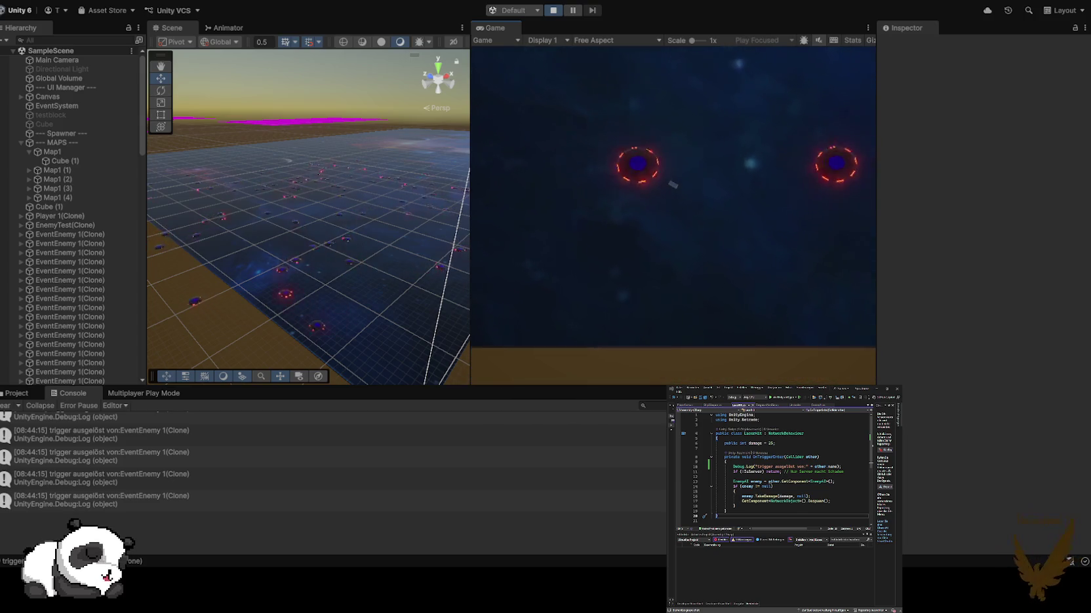
key(s)
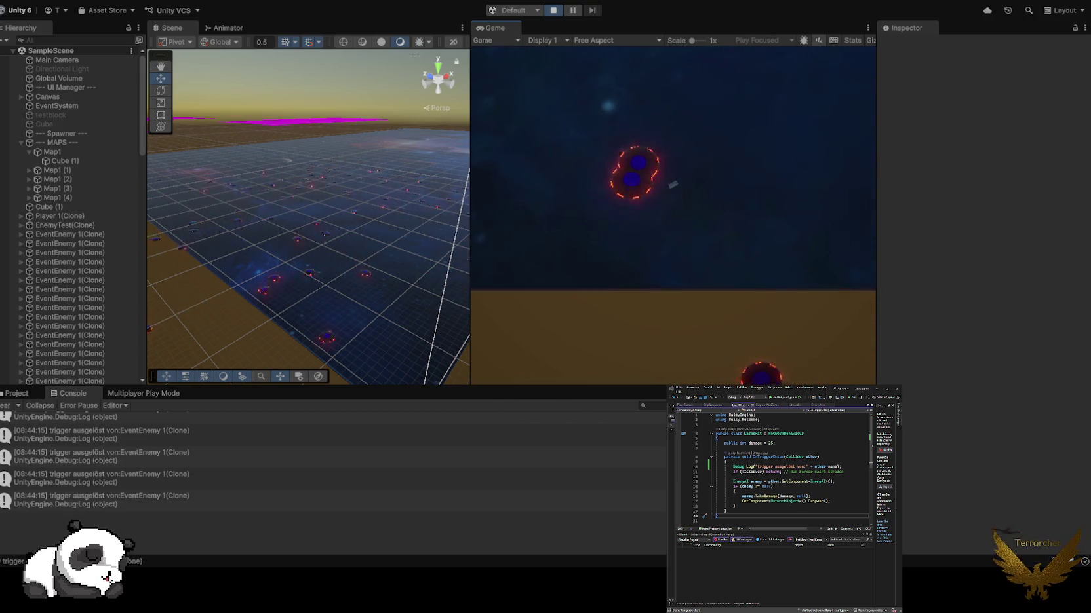
key(w)
key(s)
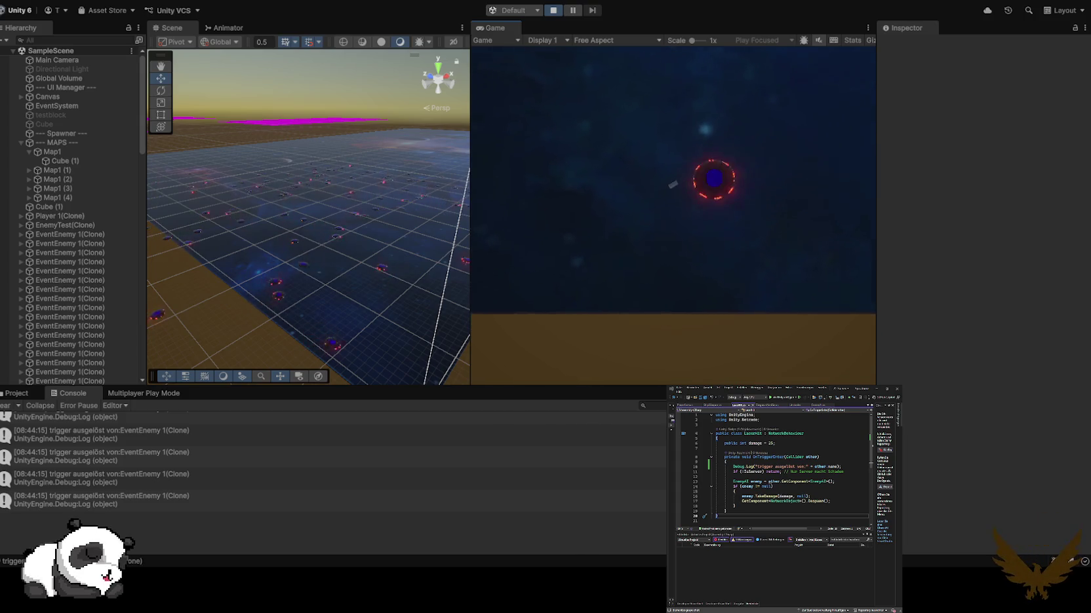
key(s)
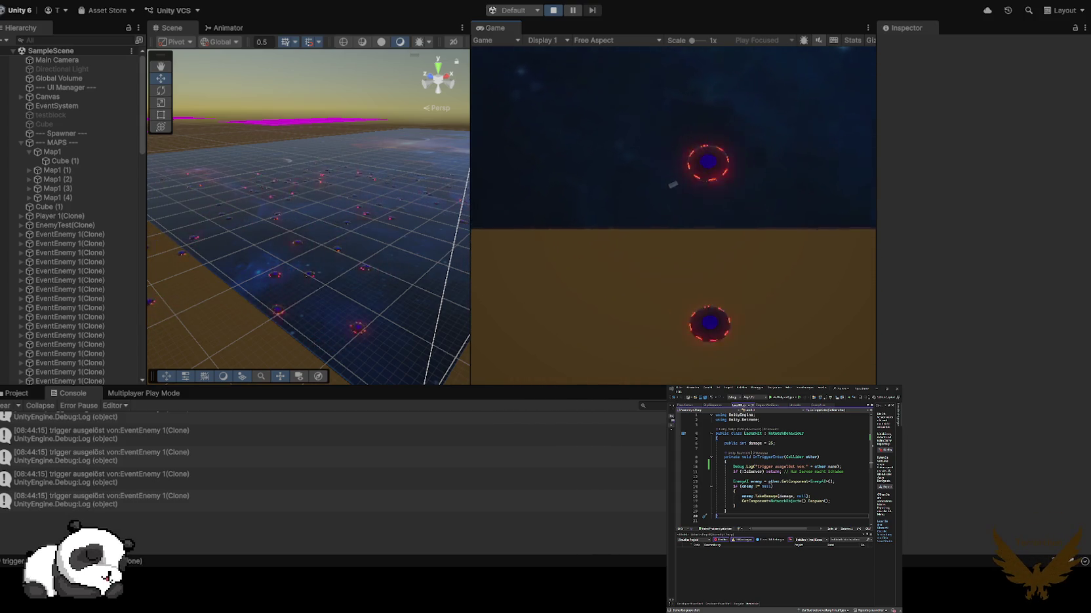
key(s)
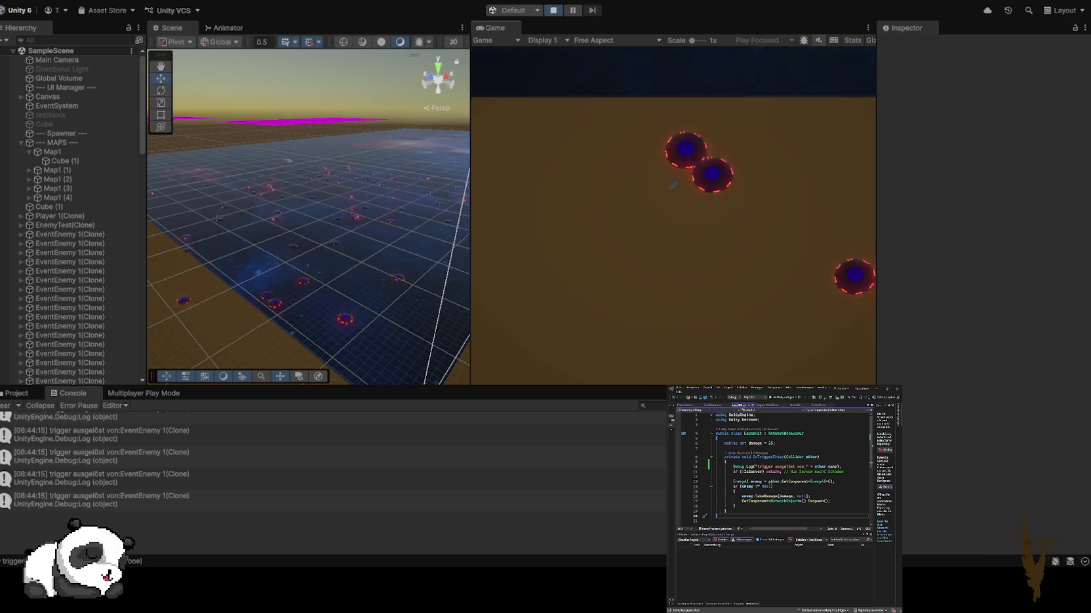
key(w)
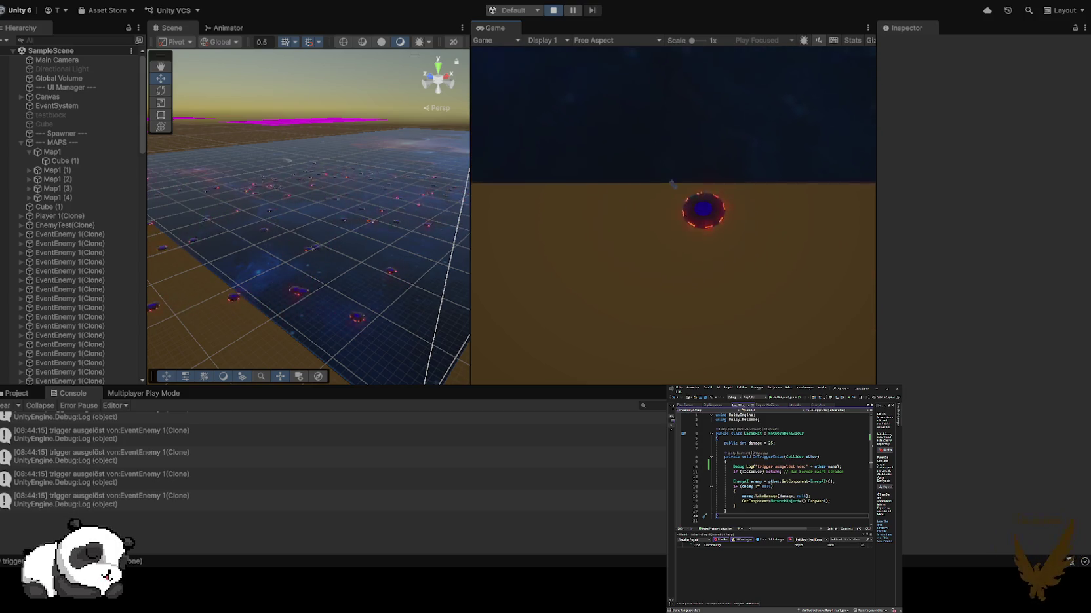
key(w)
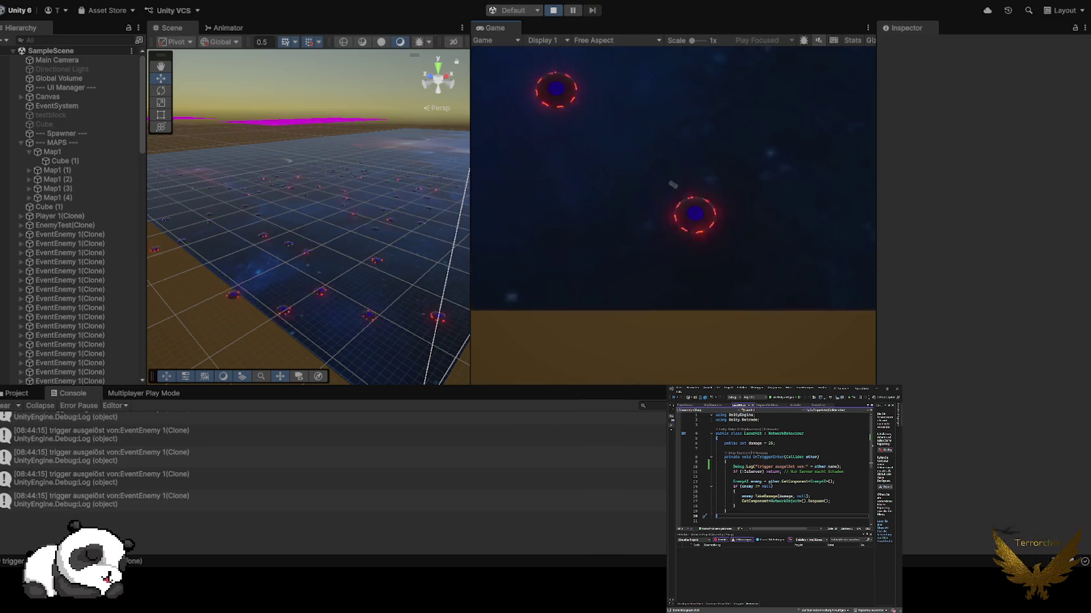
key(w)
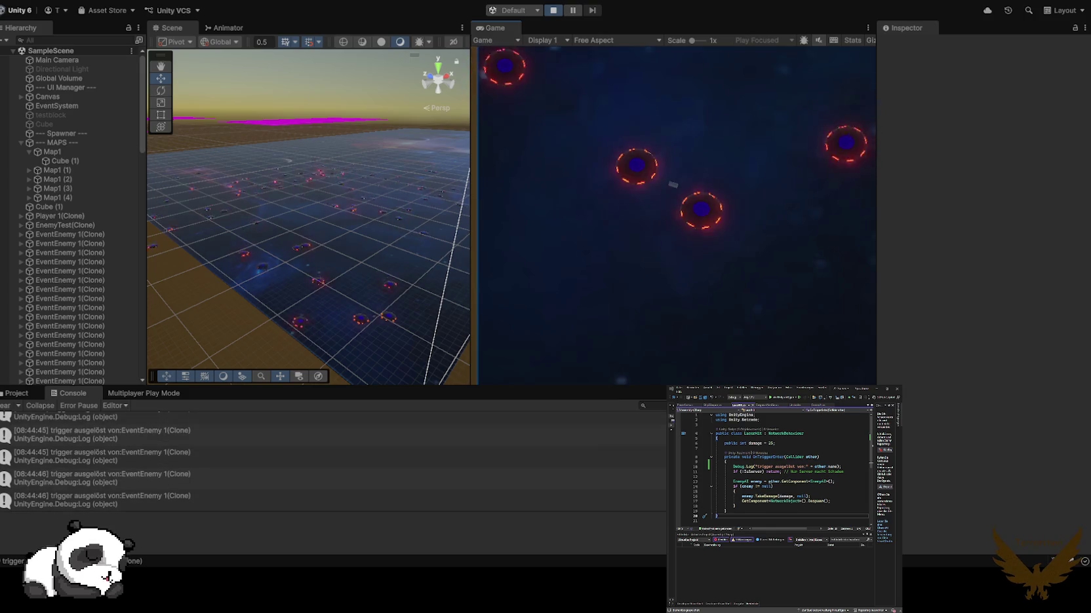
key(ctrl+p)
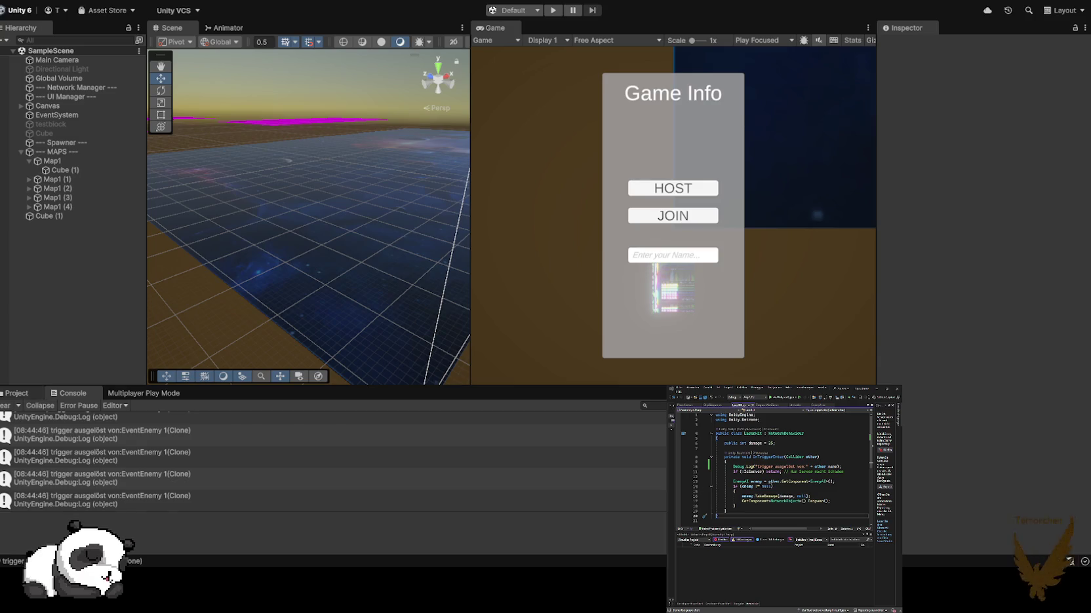
- Set the EventEnemy 1 prefab's Max HP to 500
click(16, 393)
click(312, 449)
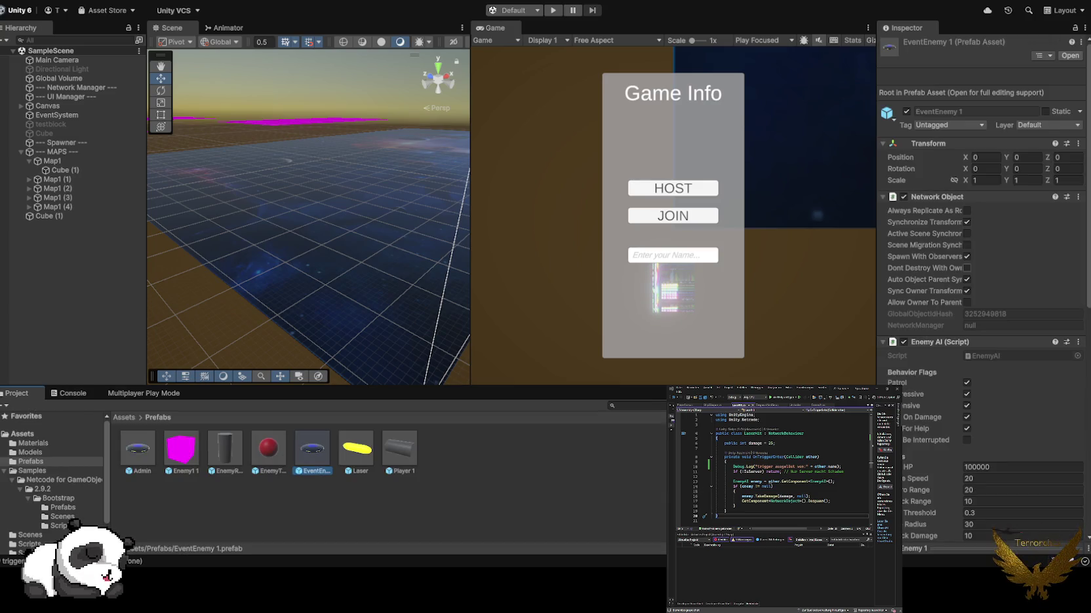
scroll(983, 328, down, 5)
click(1023, 312)
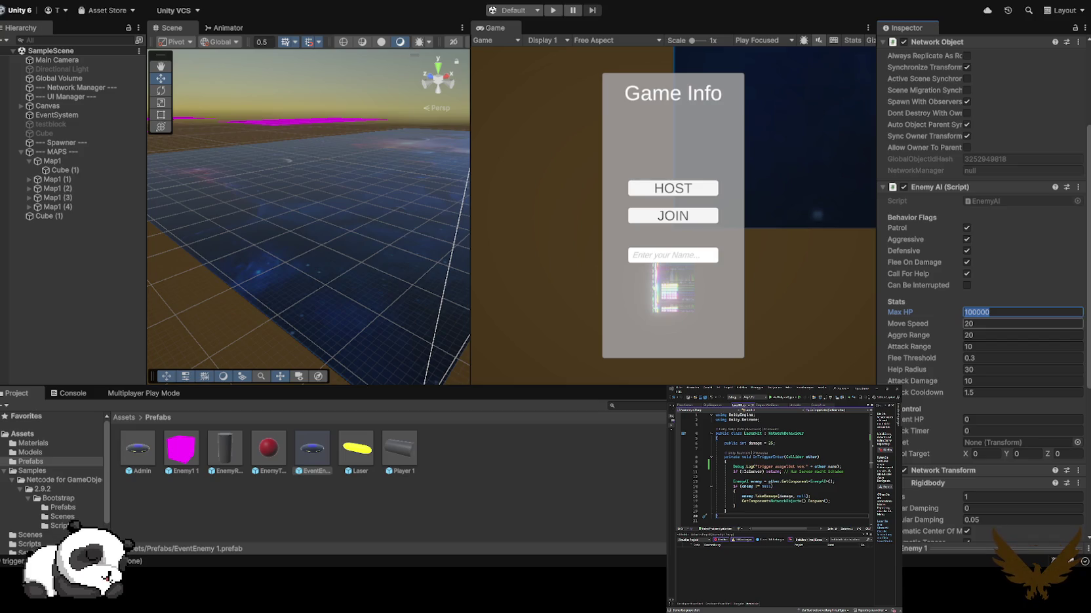
text(500)
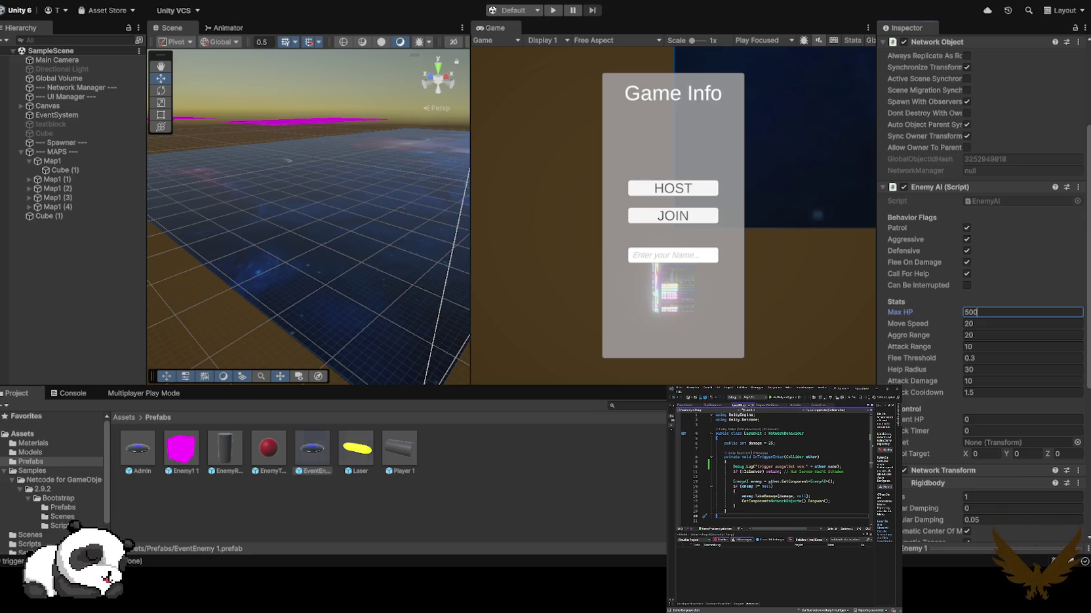
- Set the Laser prefab's Damage to 100 and start play mode
click(356, 449)
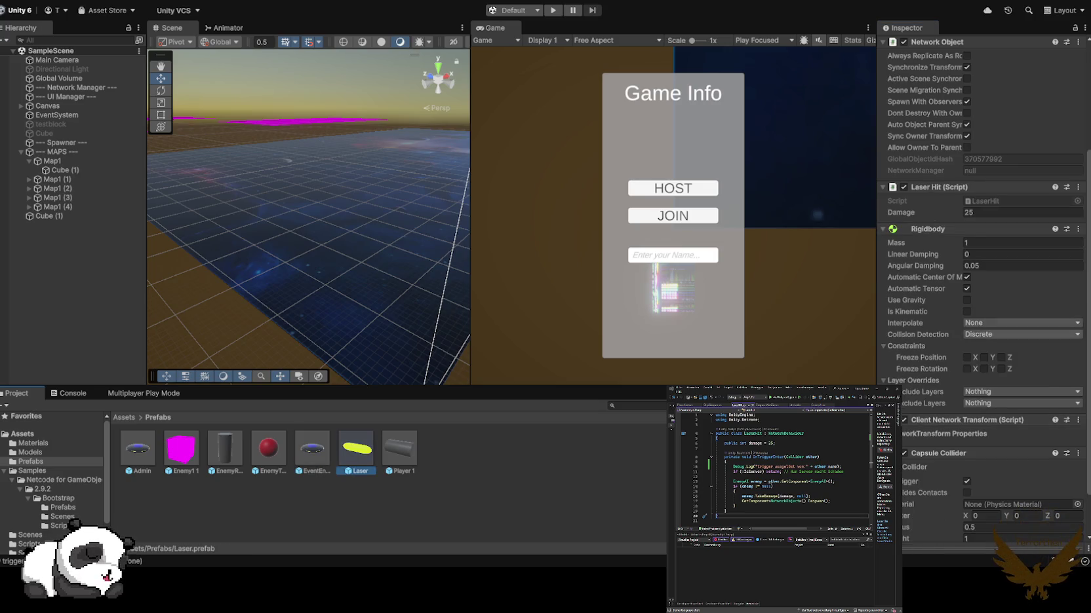
scroll(983, 295, down, 2)
scroll(983, 294, up, 5)
click(989, 367)
text(100)
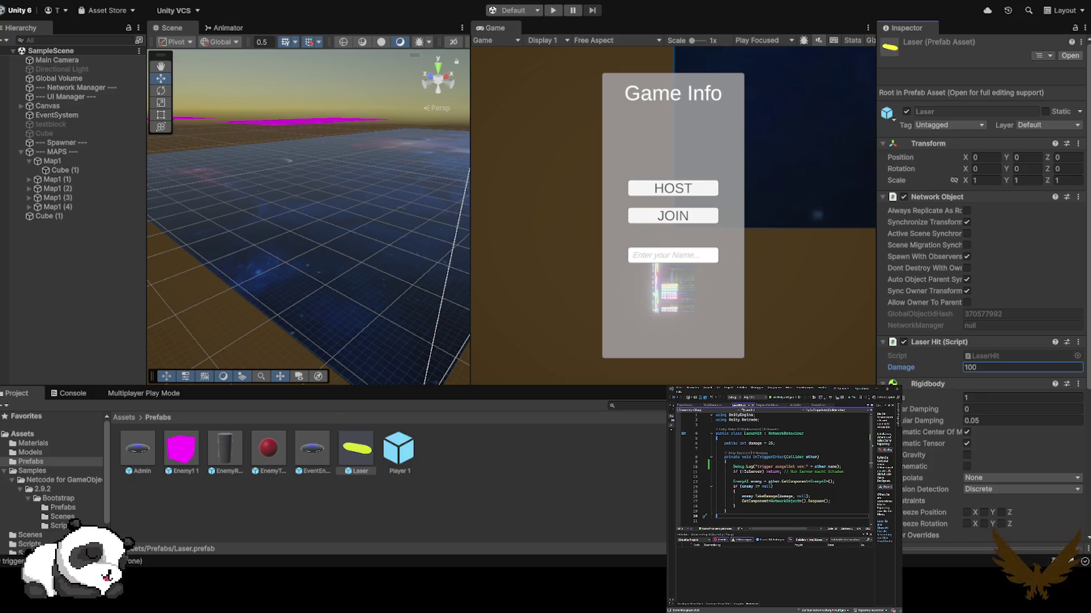
key(ctrl+p)
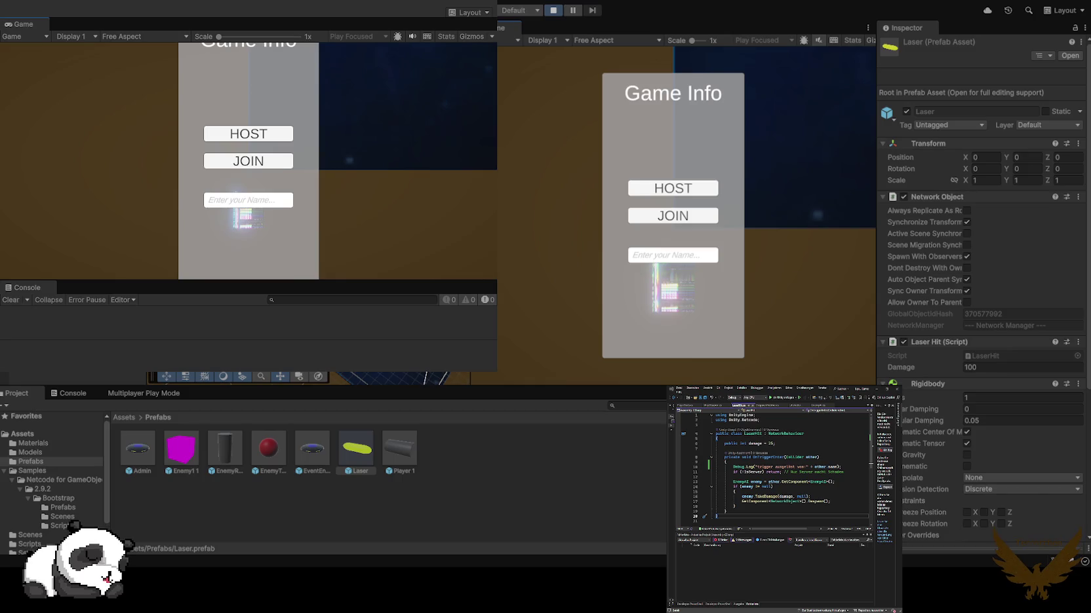
- Move the second game window to the top-right corner, try hosting, then select the player name field
mouse_move(262, 10)
mouse_down()
mouse_move(781, 234)
mouse_move(871, 248)
mouse_move(820, 263)
mouse_move(391, 273)
mouse_move(345, 252)
mouse_move(246, 252)
mouse_move(262, 252)
mouse_move(151, 400)
mouse_move(997, 232)
mouse_move(937, 3)
mouse_move(911, 34)
mouse_move(937, 15)
mouse_up()
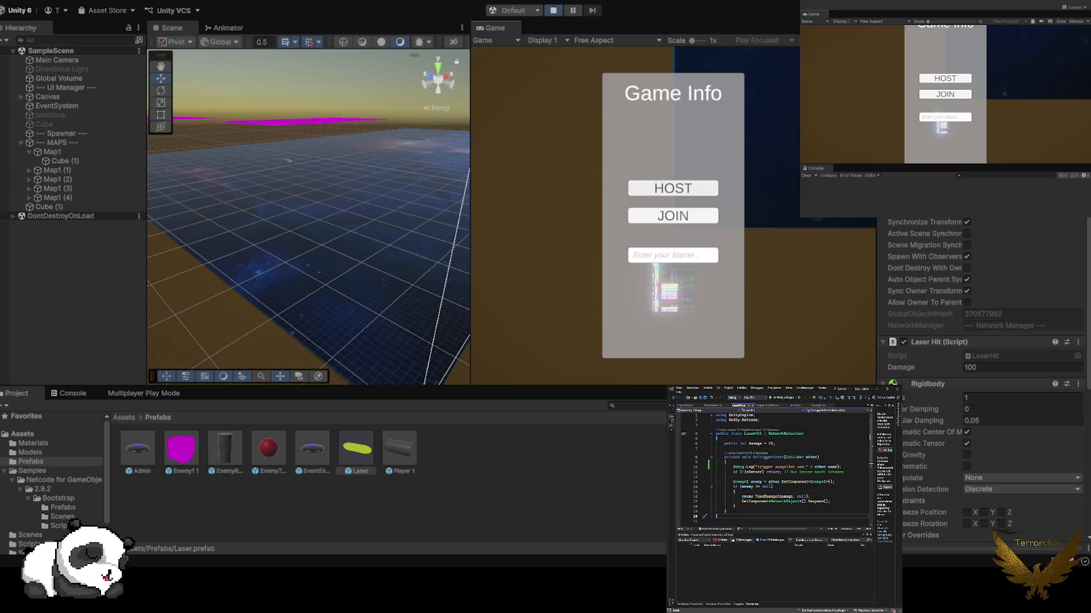
click(672, 188)
click(553, 10)
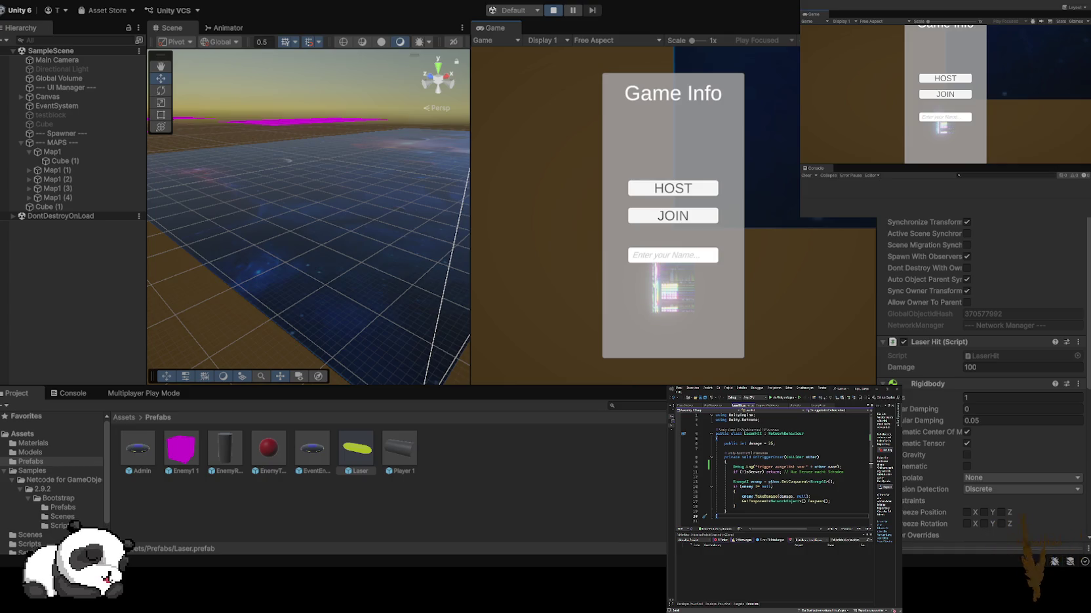
click(673, 255)
- Host under a player name and select the spawned EventEnemy 1(Clone) to confirm Max HP 500
text(terrorchen)
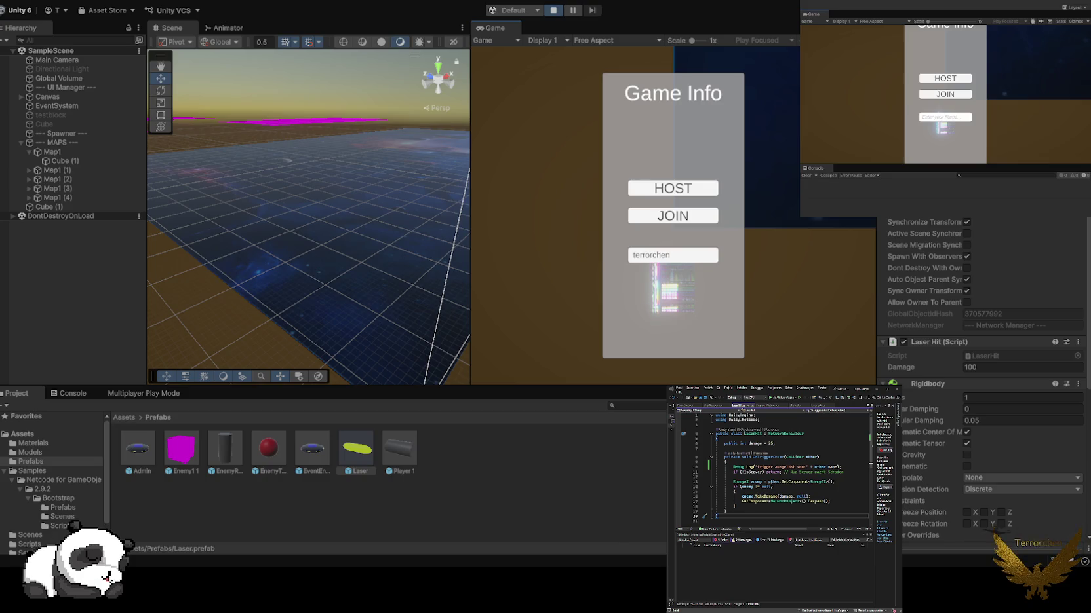
click(672, 188)
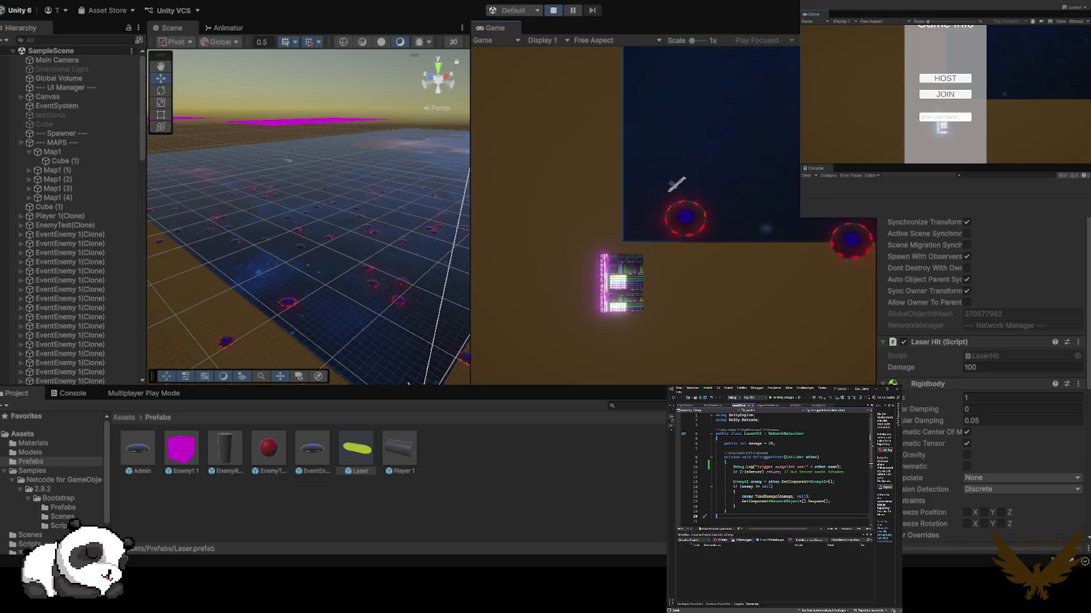
mouse_move(308, 217)
mouse_down()
mouse_move(297, 237)
mouse_move(448, 243)
mouse_up()
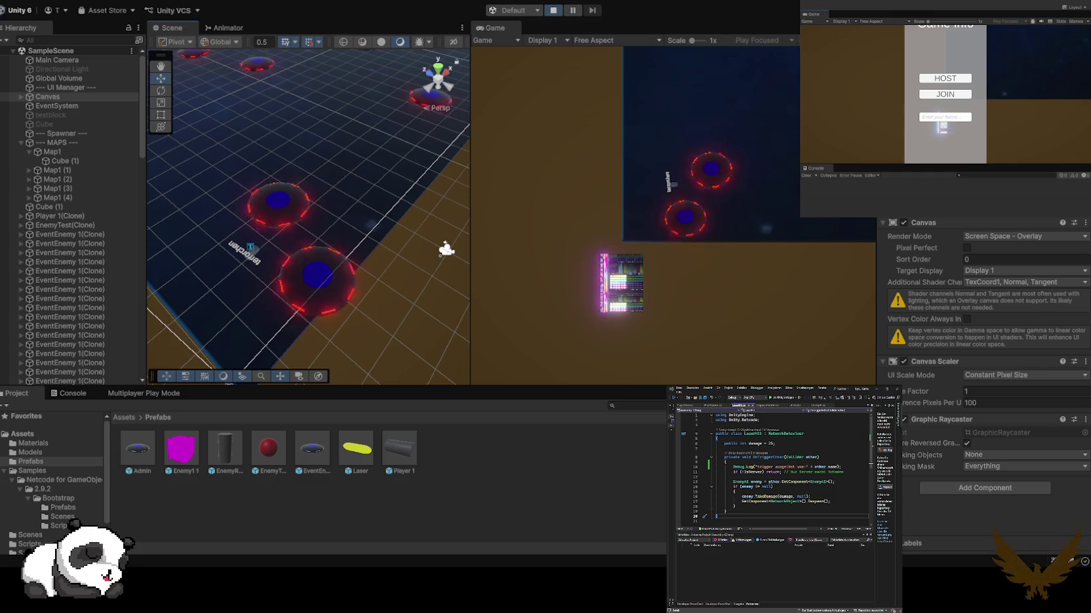
click(317, 275)
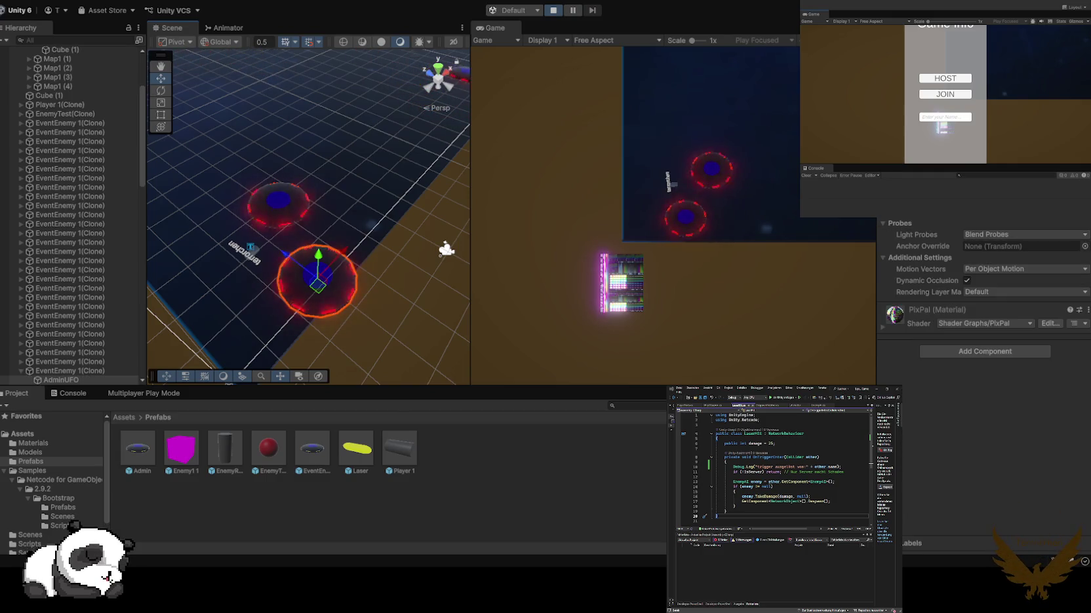
scroll(7, 234, down, 5)
click(66, 198)
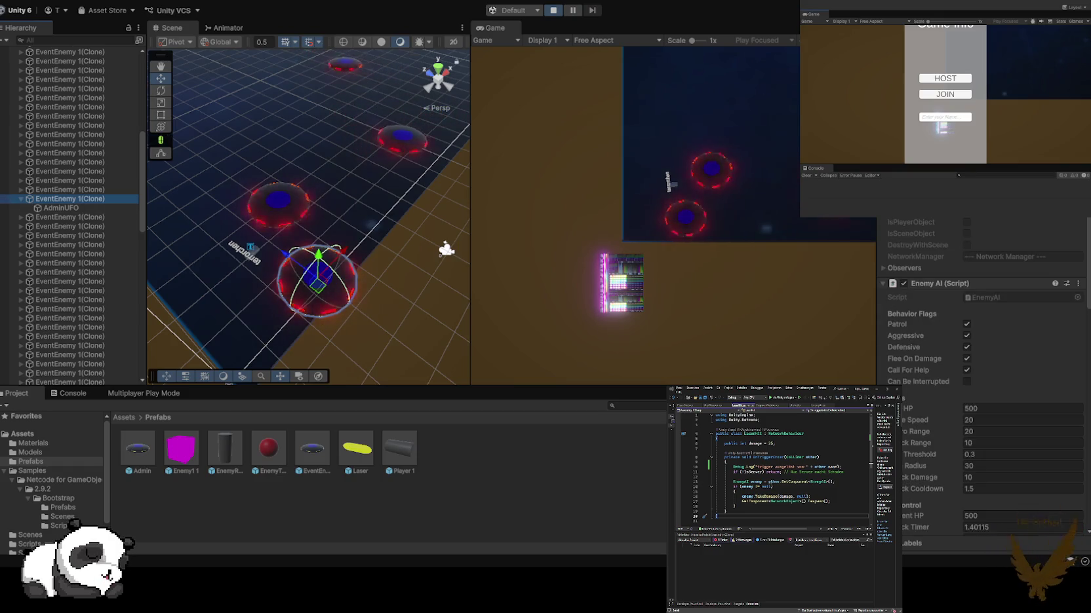
scroll(983, 373, down, 4)
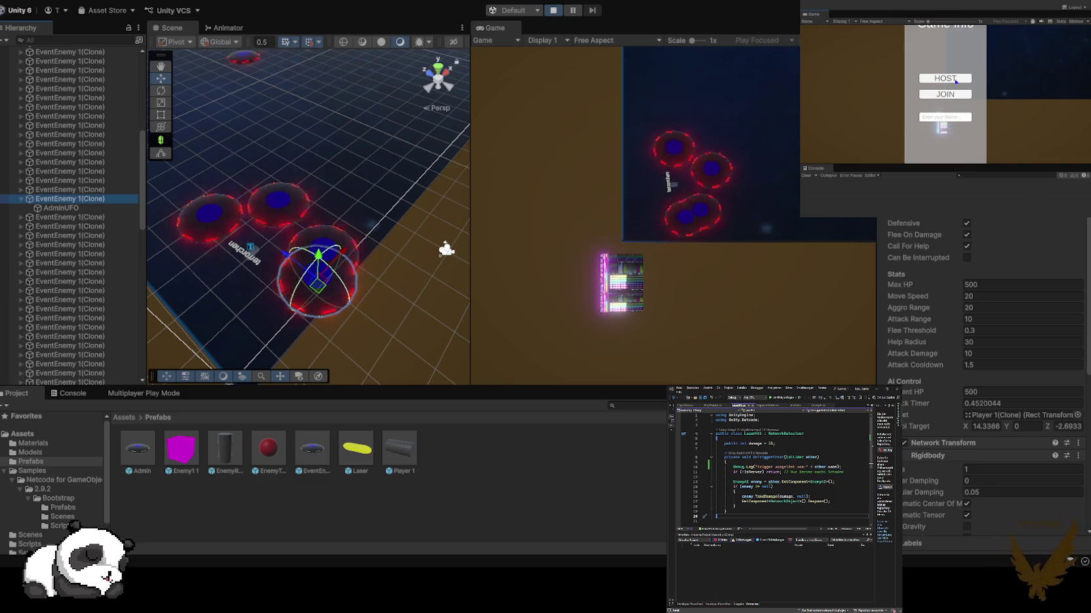
- Join the session as a second player and fly player2 away from the chasing enemy
click(948, 112)
text(ayer2)
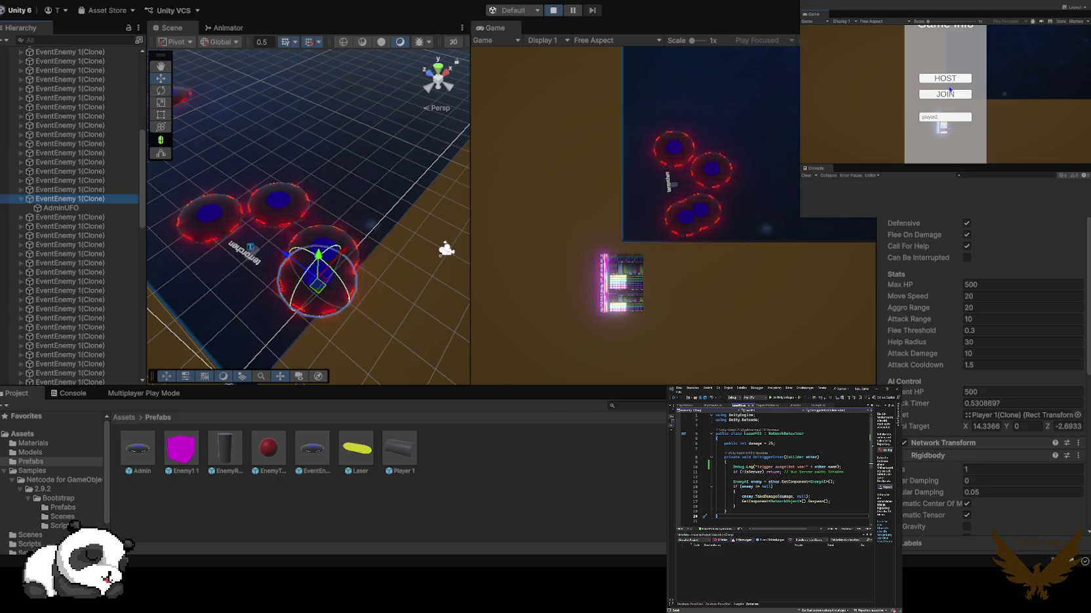
click(950, 95)
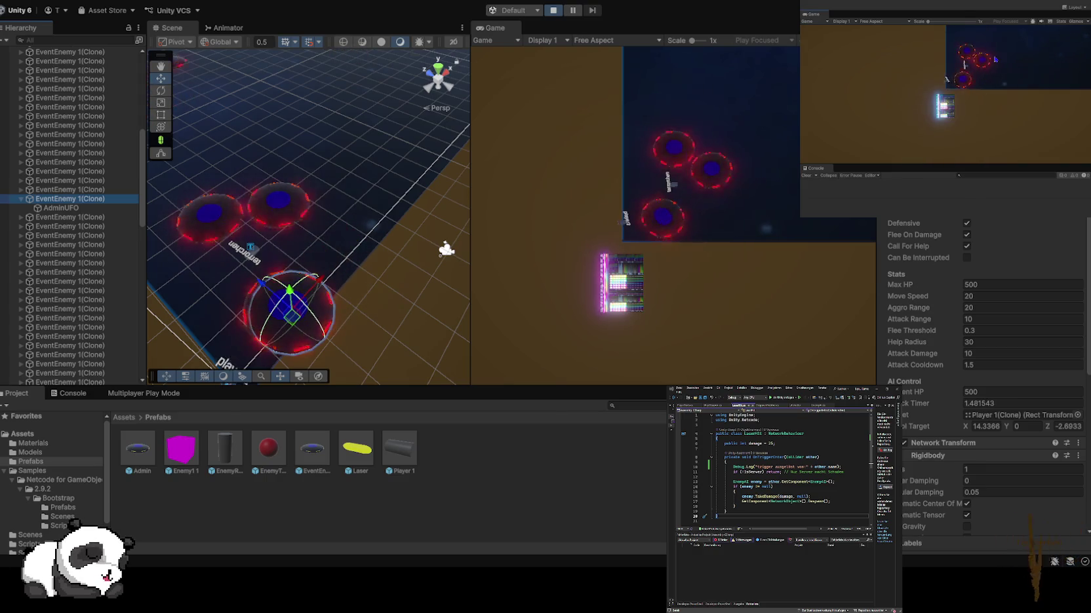
key(w)
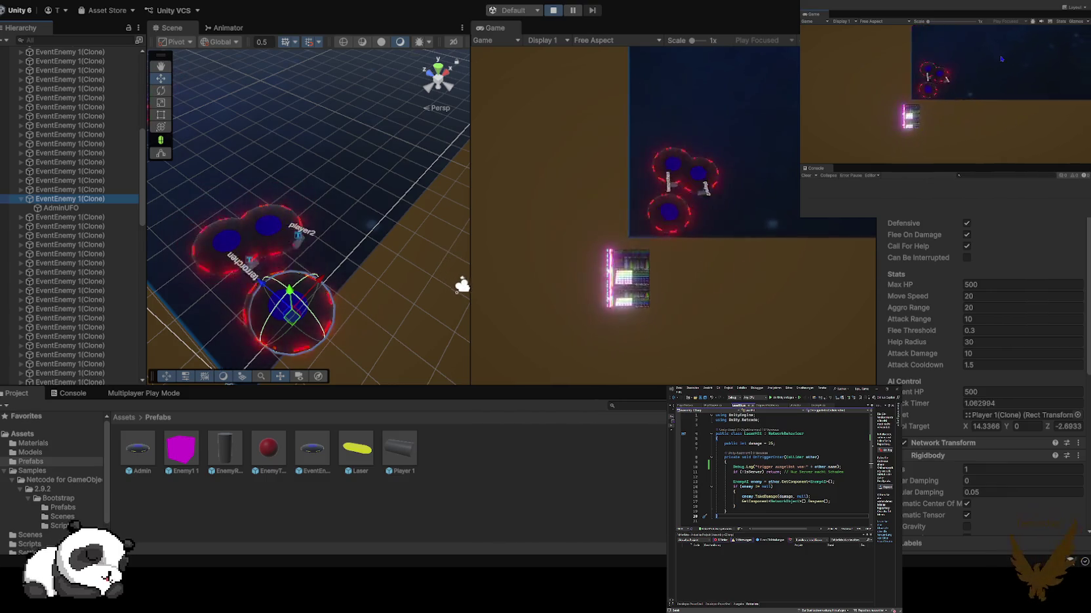
key(s)
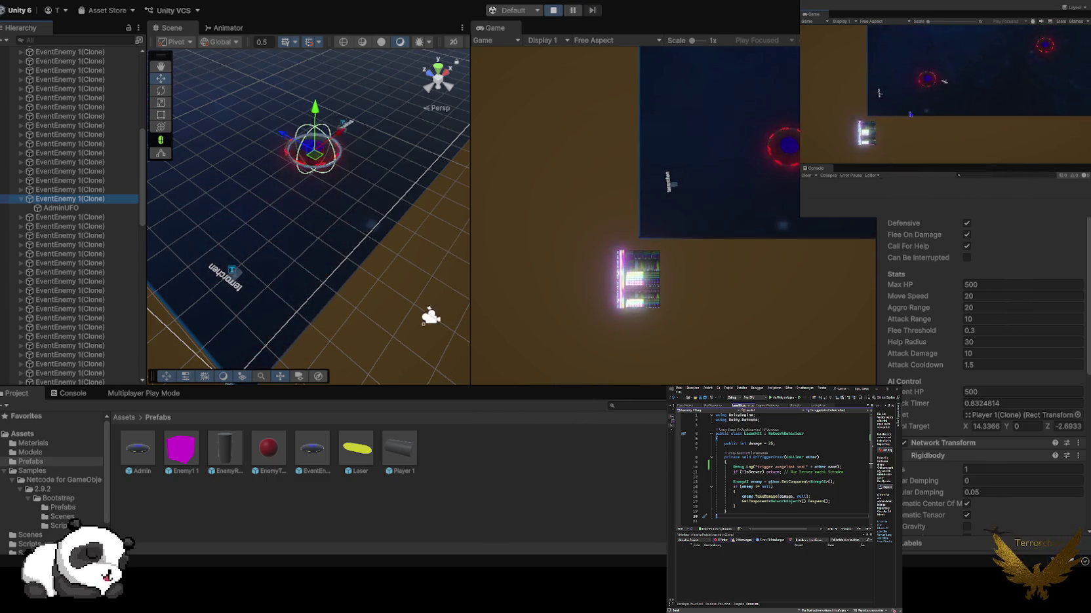
key(s)
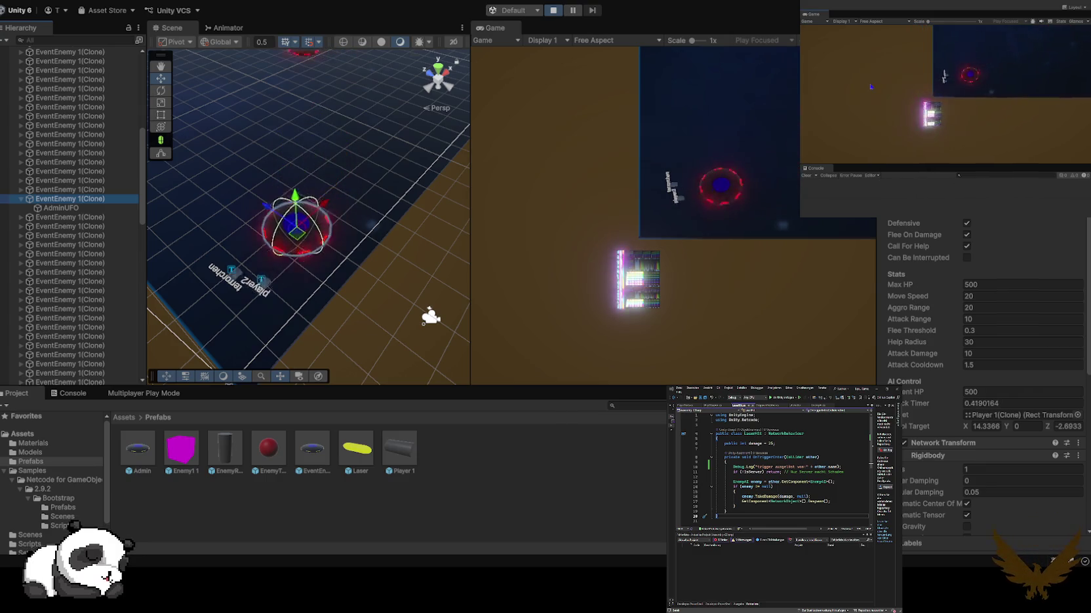
key(w)
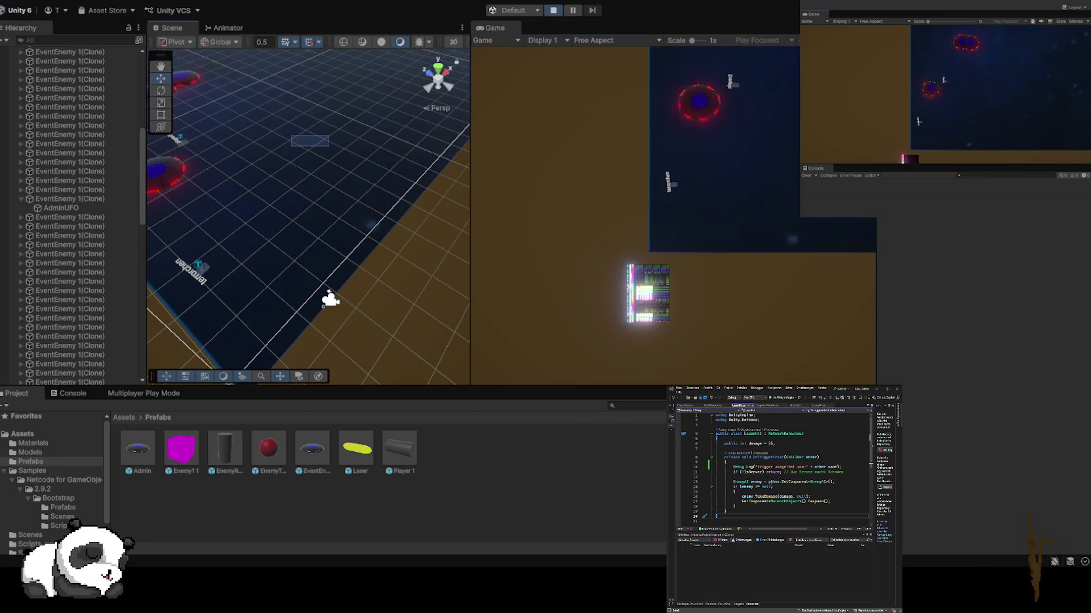
- Fly the player ship up and to the right, then left around the arena
key(w)
key(d)
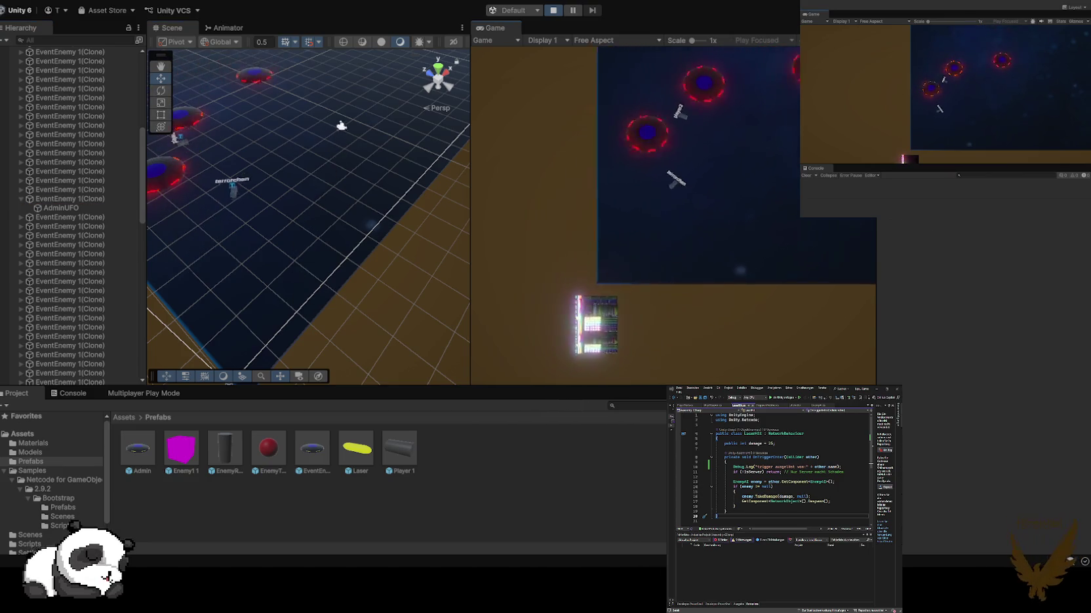
key(w)
key(d)
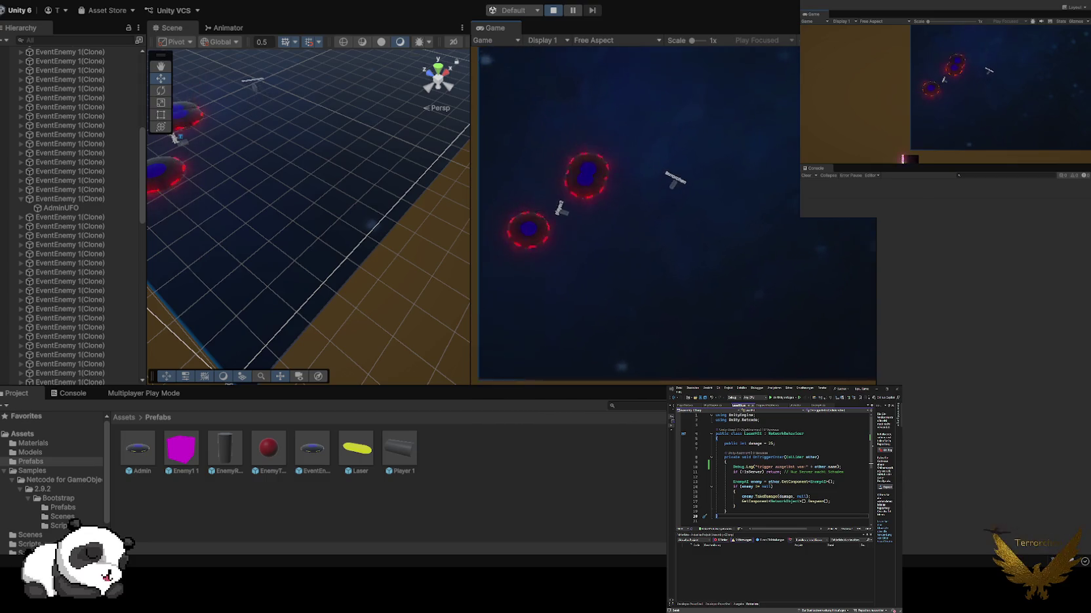
key(a)
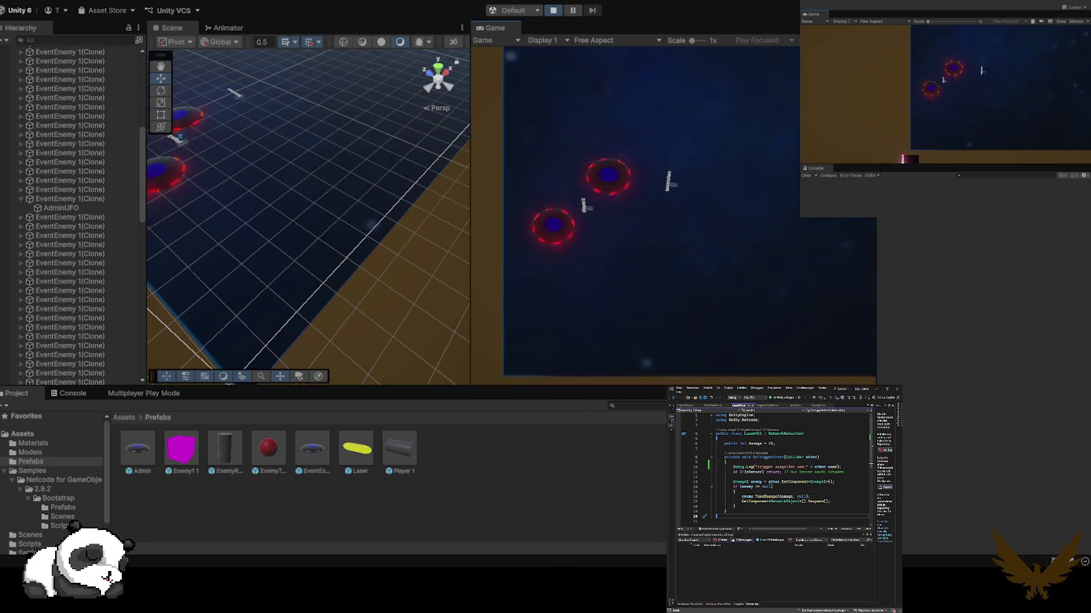
key(a)
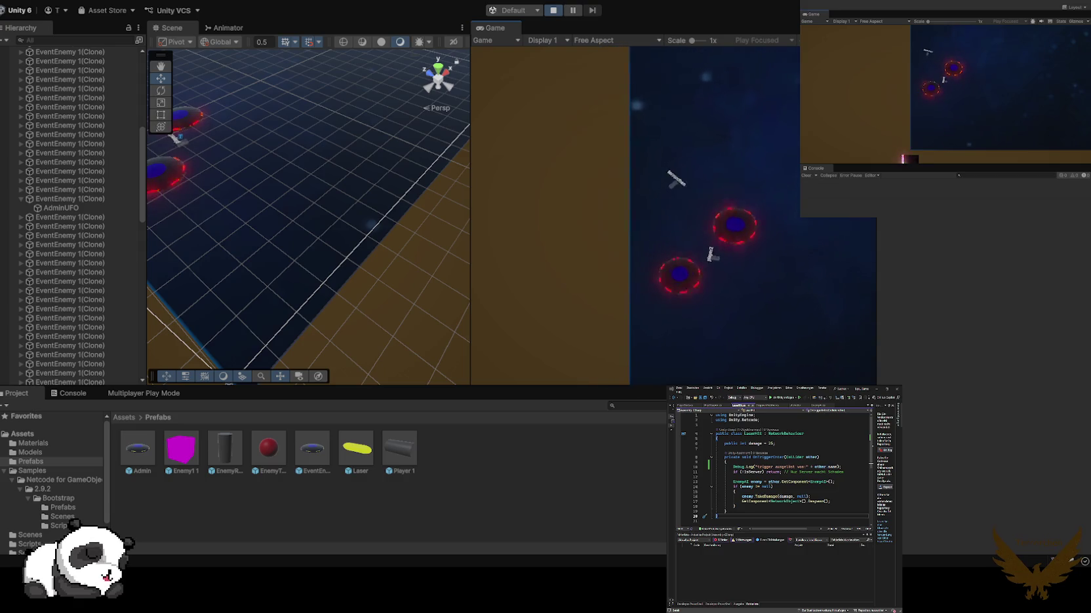
key(d)
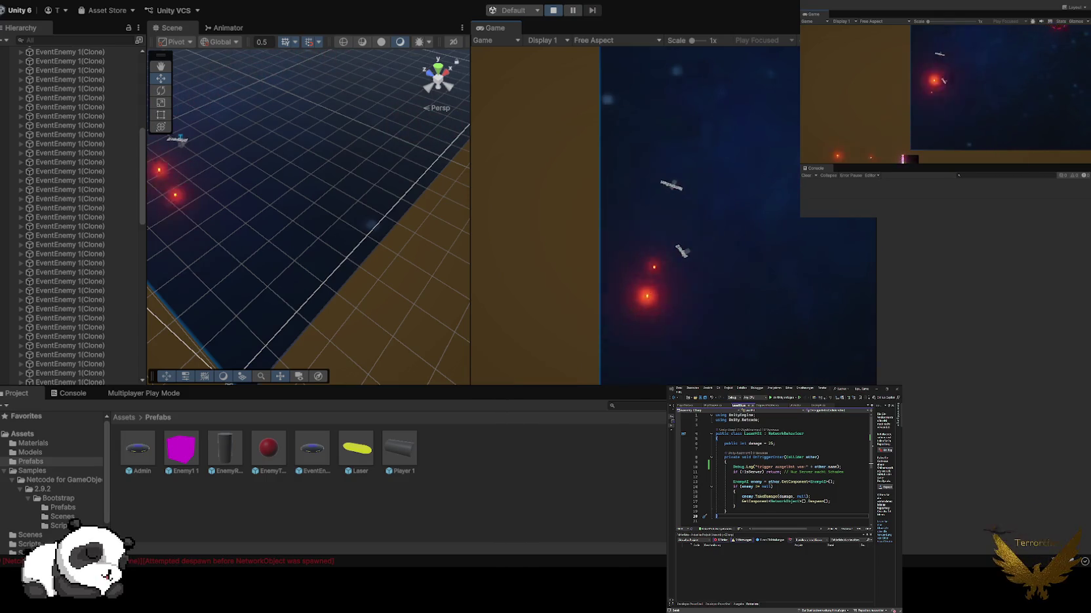
- Attack nearby enemies with lasers, orbit the Scene view, then stop play mode
key(a)
key(d)
key(d)
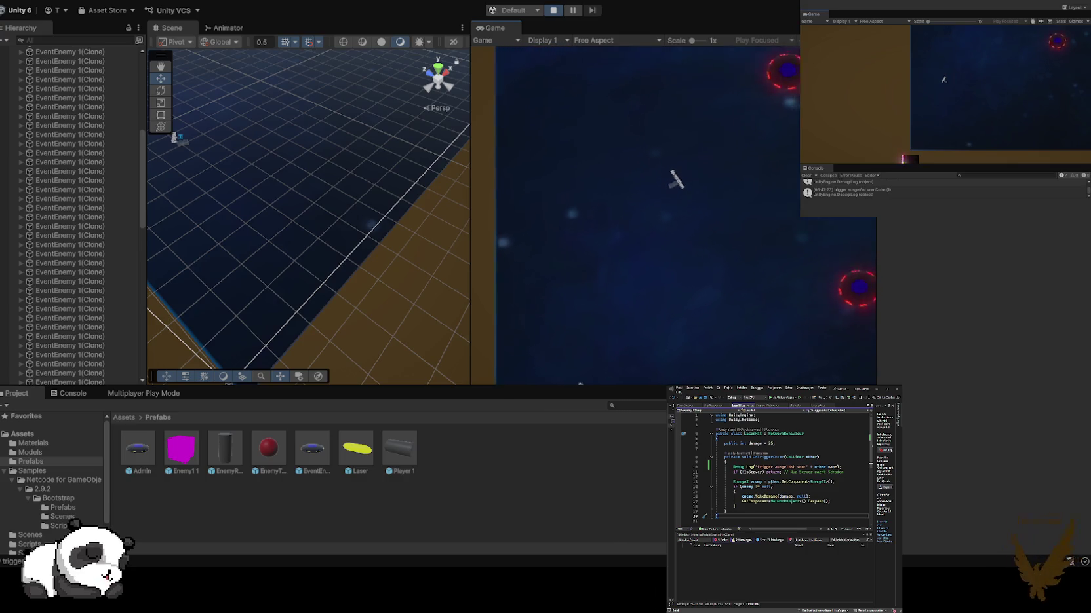
key(d)
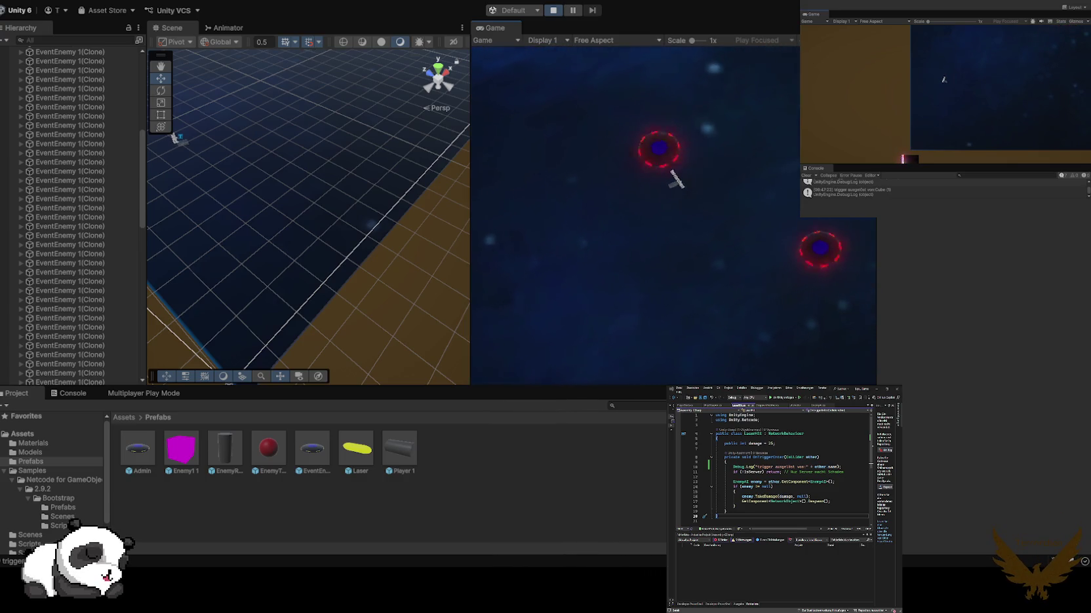
key(d)
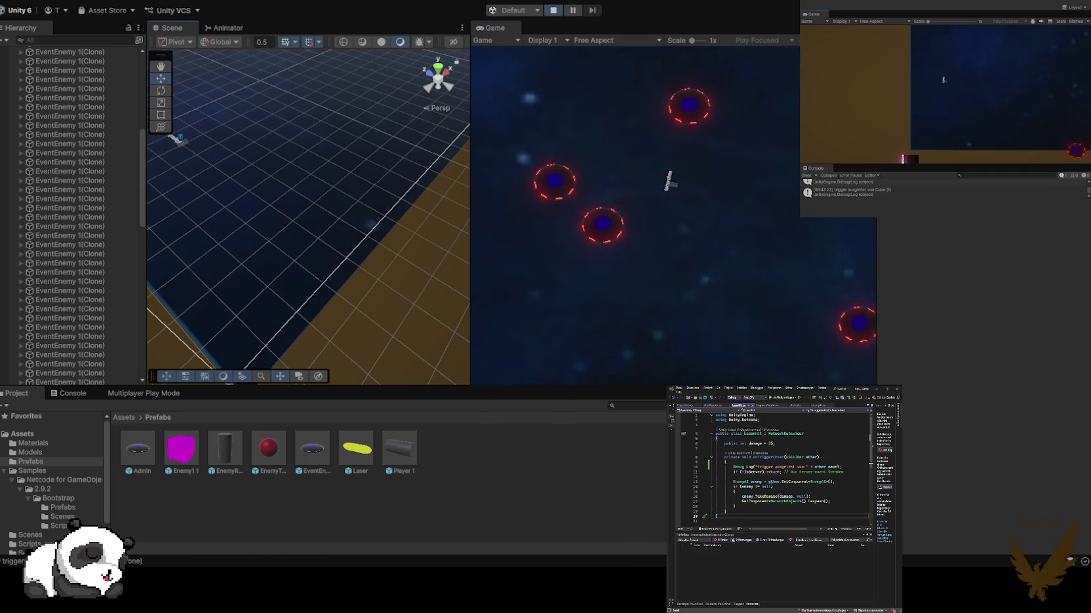
key(space)
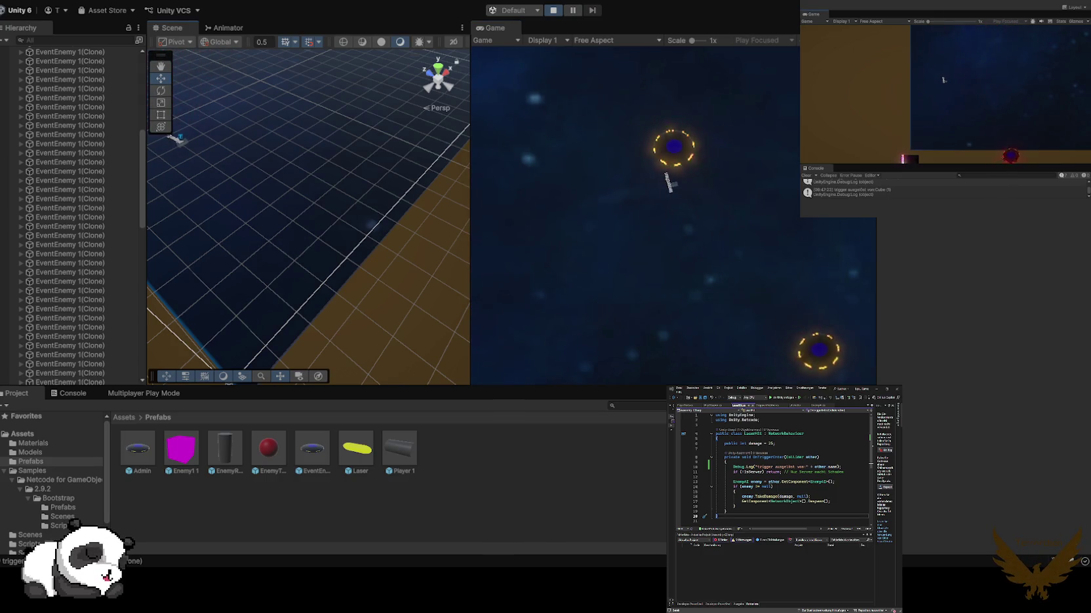
drag(308, 262, 293, 190)
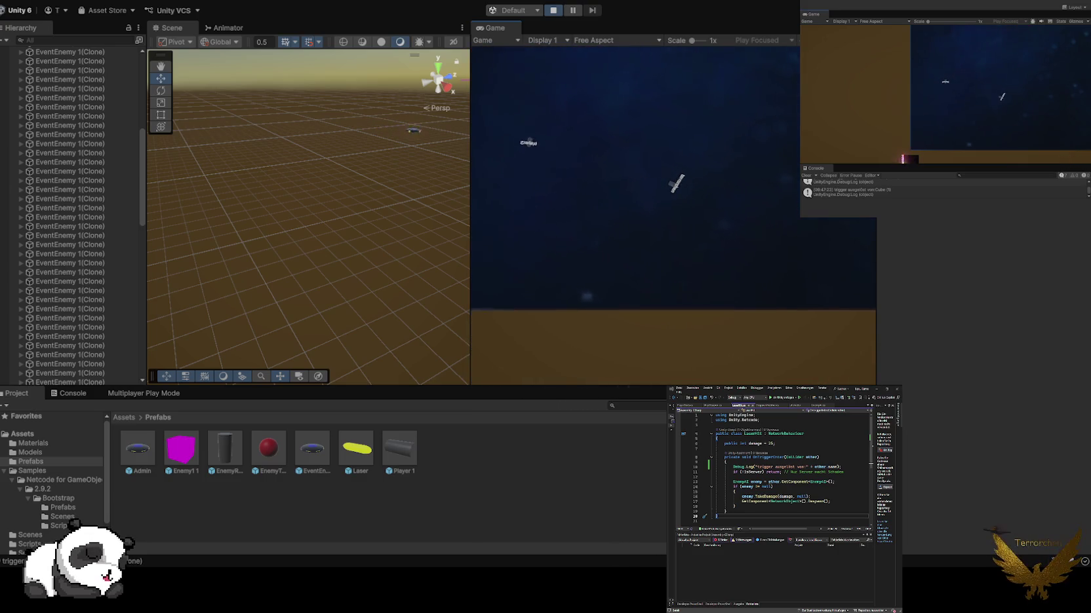
key(ctrl+p)
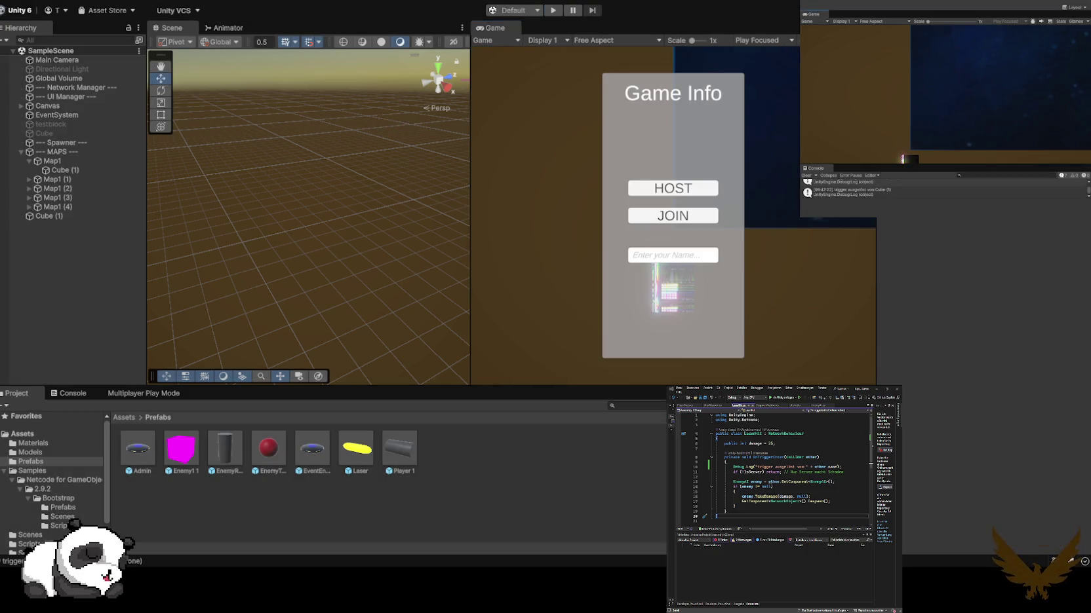
- Review the Spawner's settings, then the EventEnemy 1 prefab's Enemy AI flags and Max HP 500
click(65, 142)
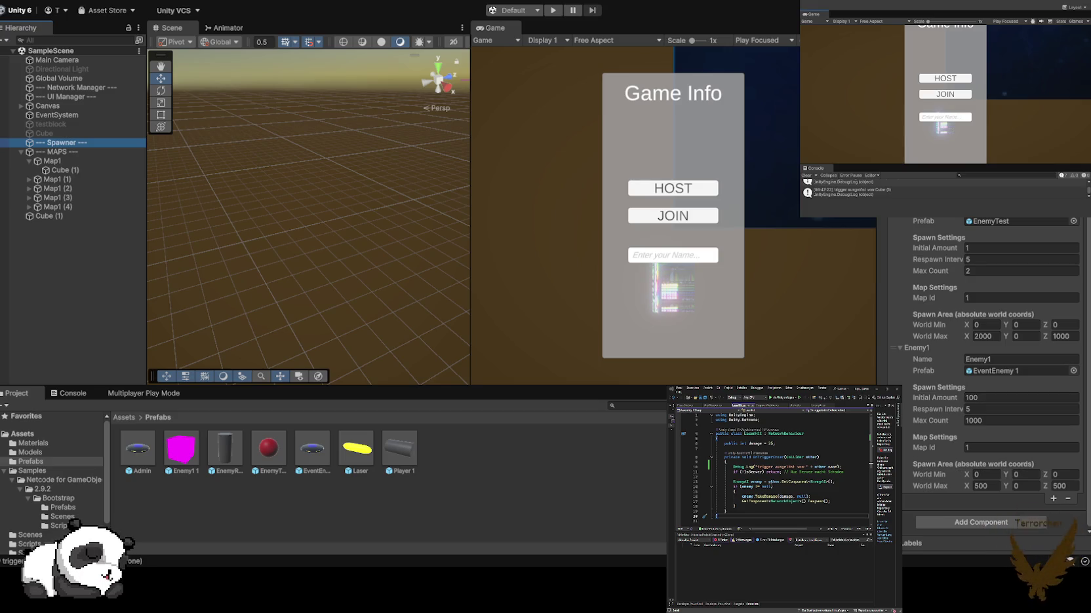
click(312, 450)
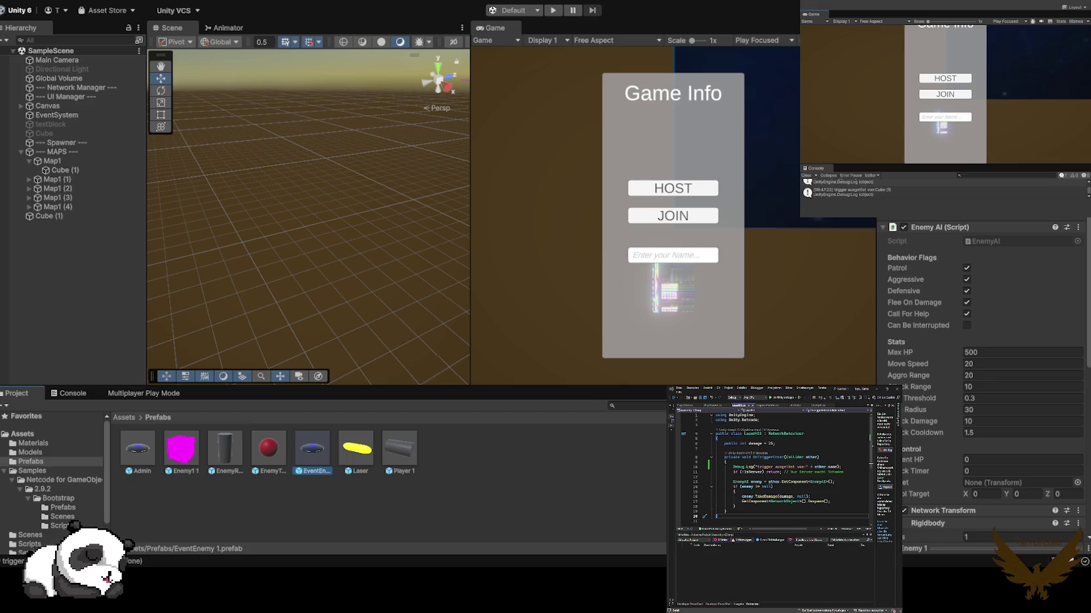
scroll(983, 380, down, 5)
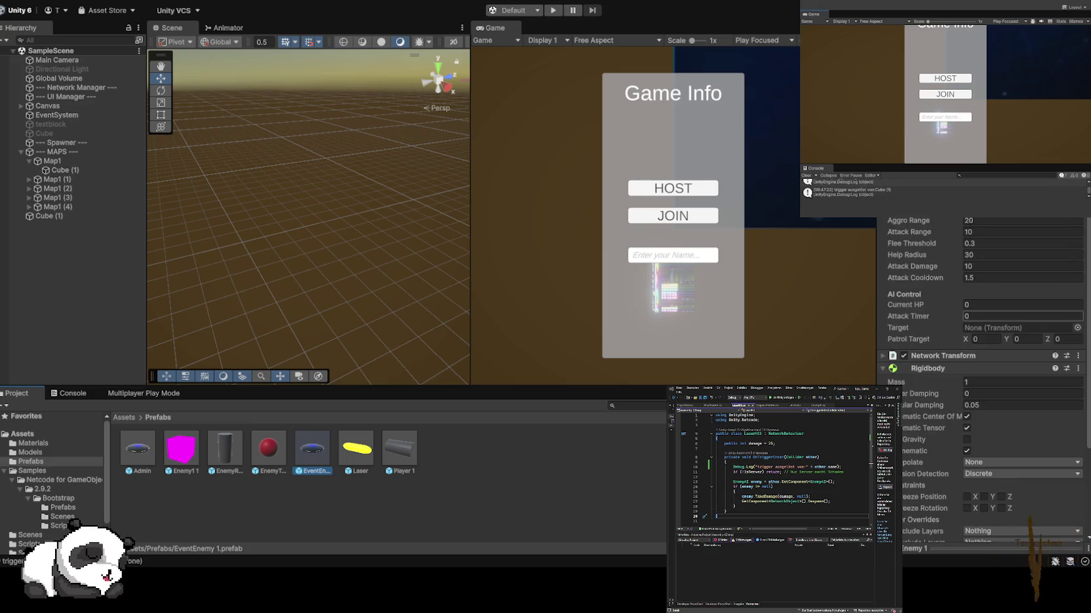
scroll(983, 380, down, 5)
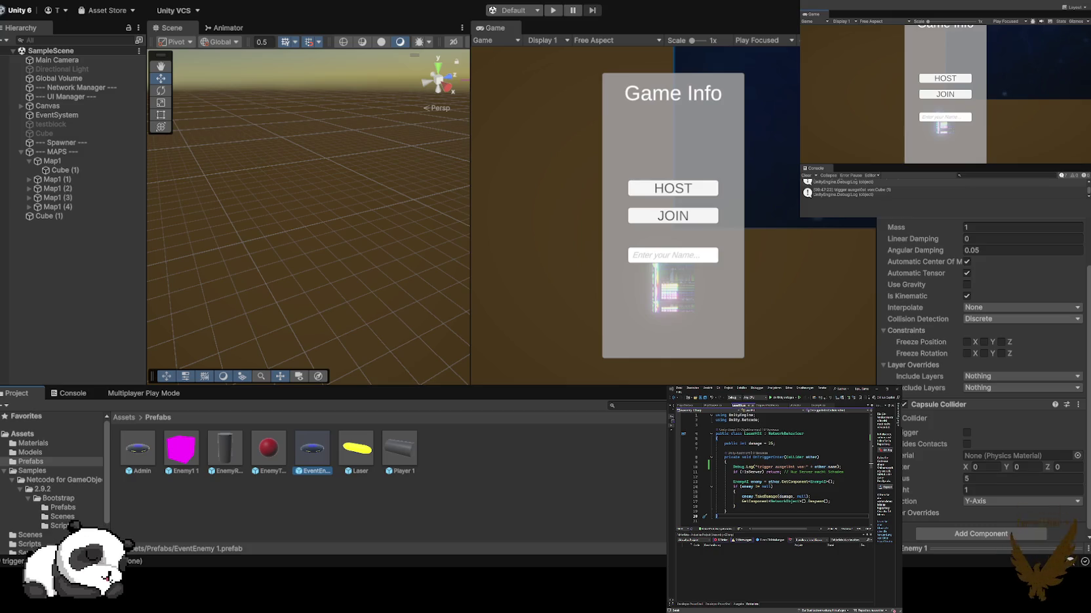
scroll(983, 380, up, 5)
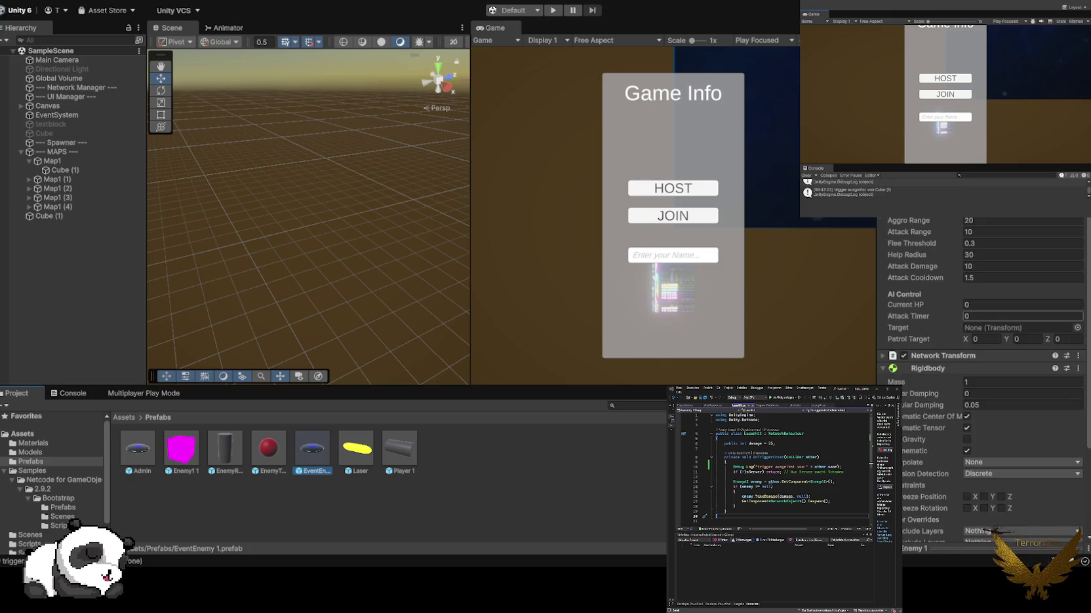
scroll(983, 380, up, 4)
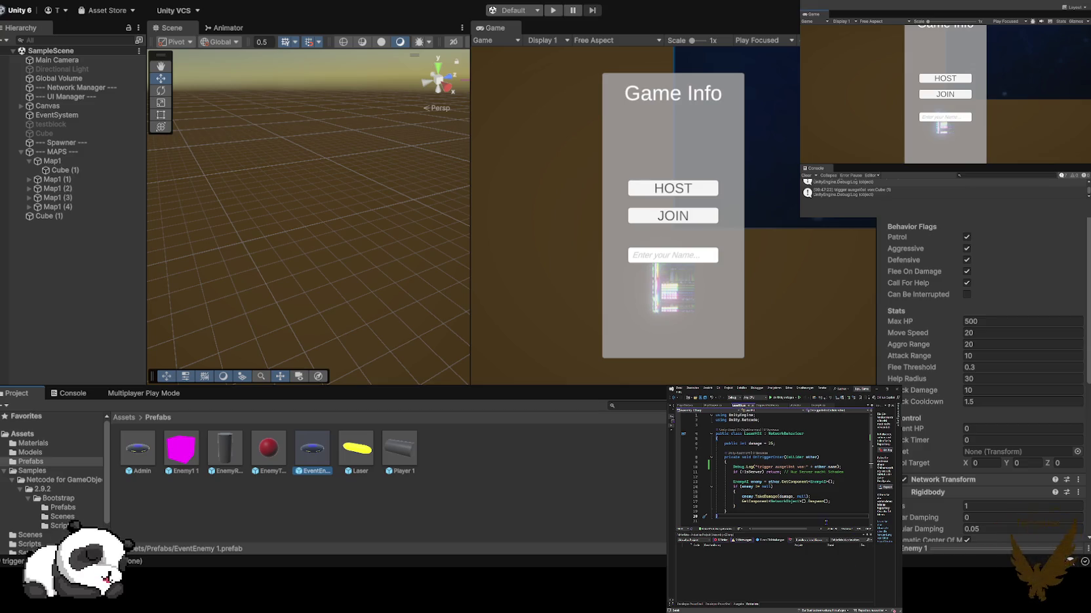
click(841, 488)
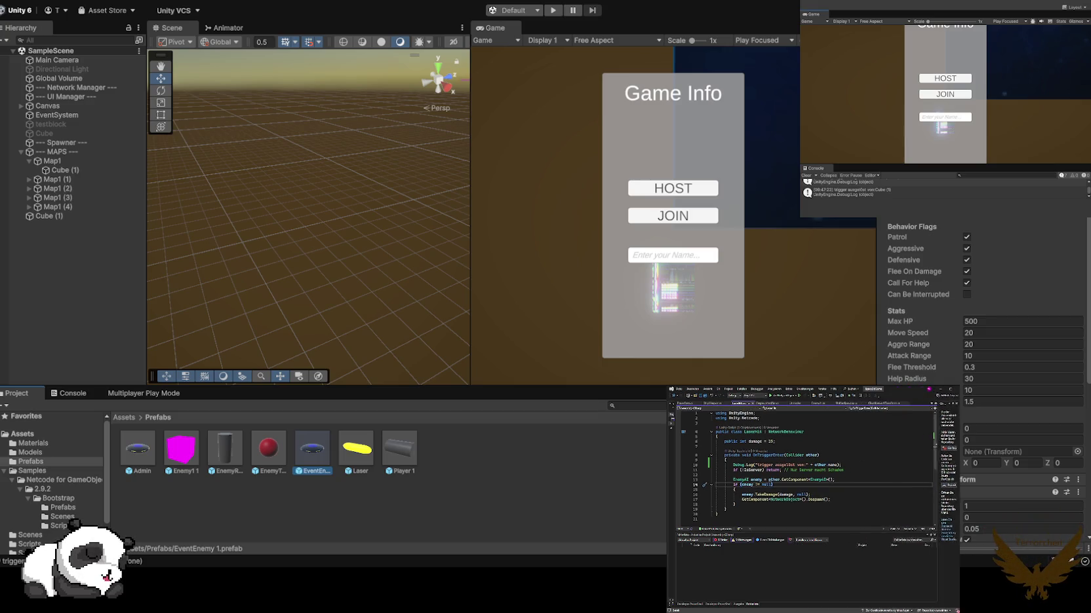
- Switch from LaserHit.cs to EnemyAI.cs and select the aggroRange field declaration
click(901, 469)
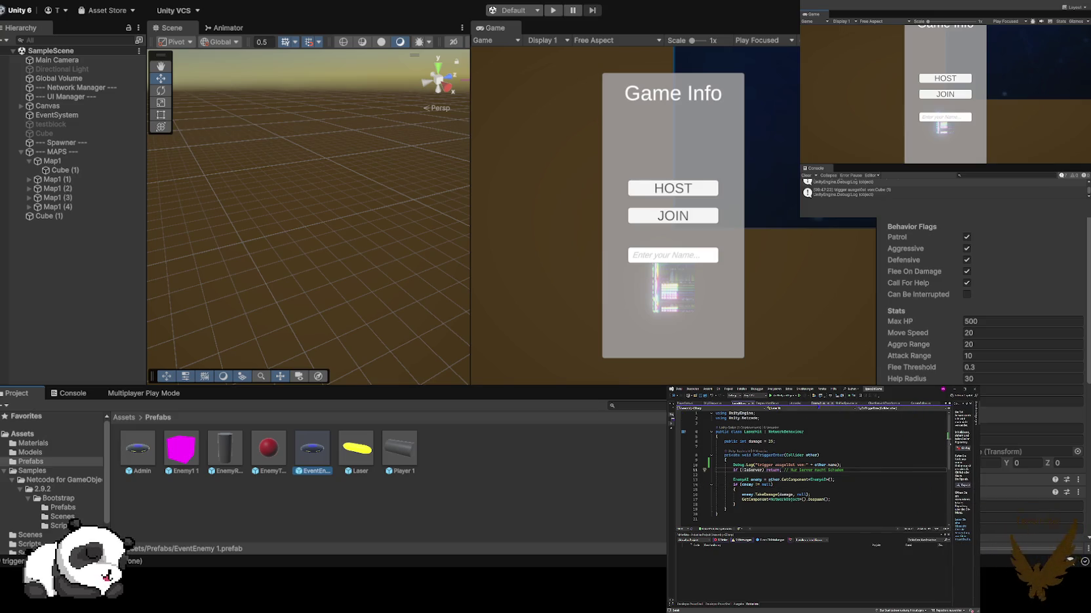
click(822, 403)
scroll(832, 486, down, 7)
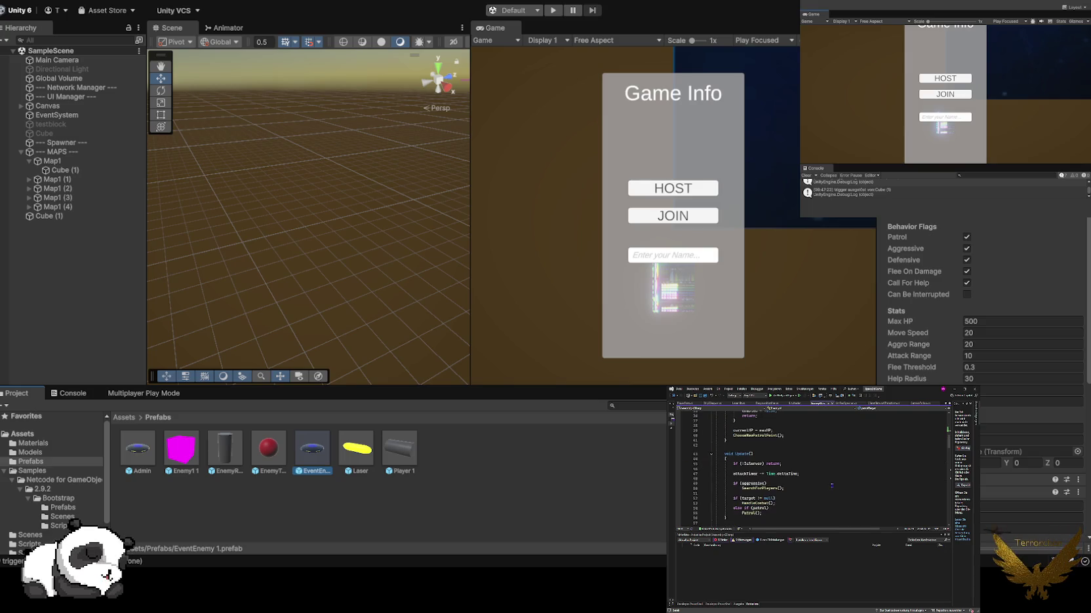
scroll(835, 485, down, 3)
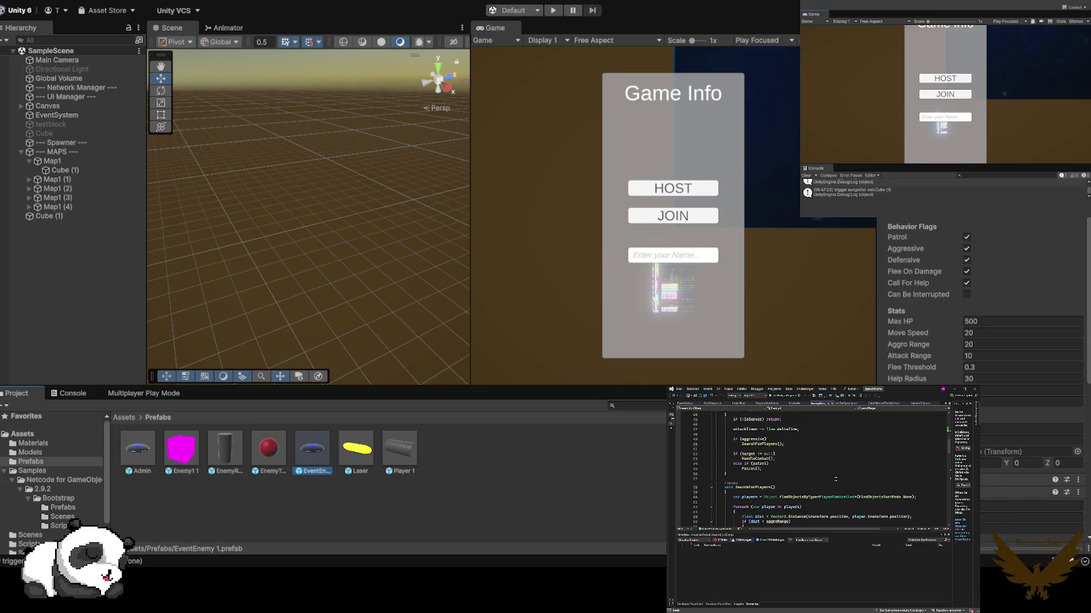
scroll(835, 479, down, 2)
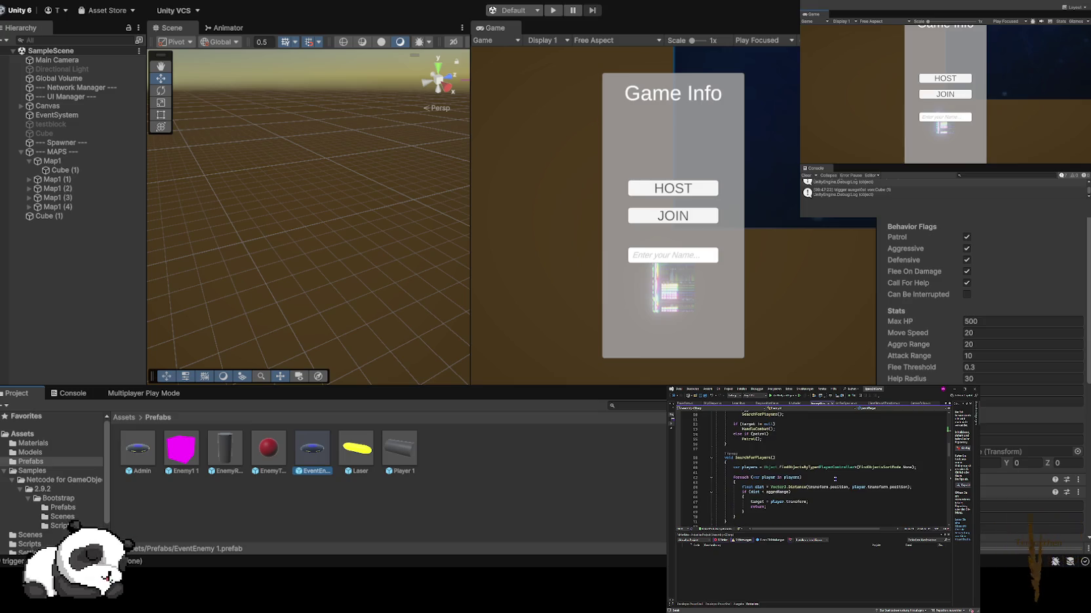
scroll(834, 479, up, 15)
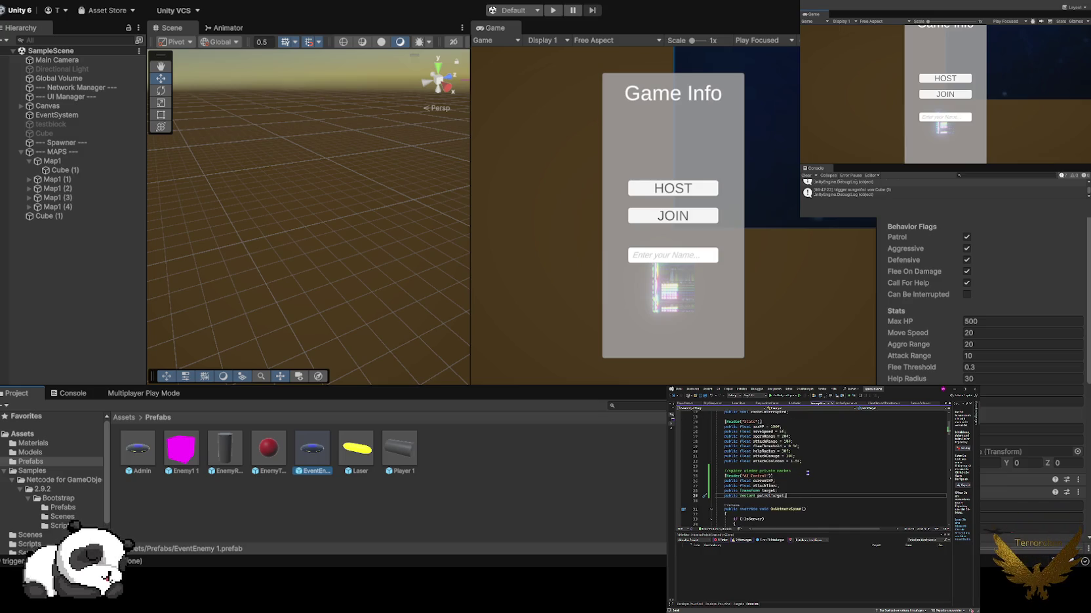
drag(790, 437, 737, 437)
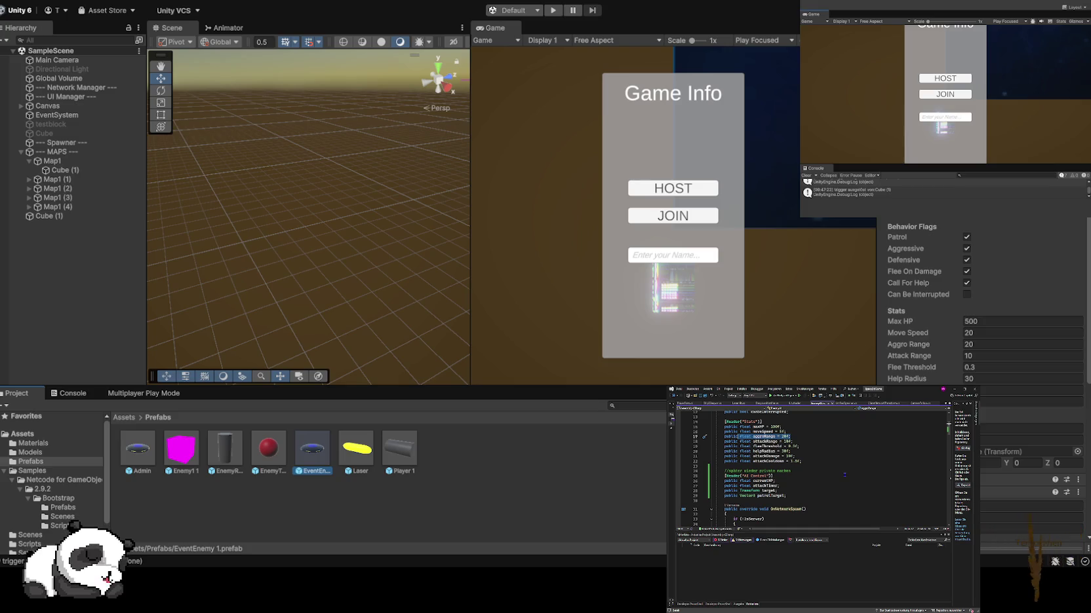
scroll(801, 465, up, 4)
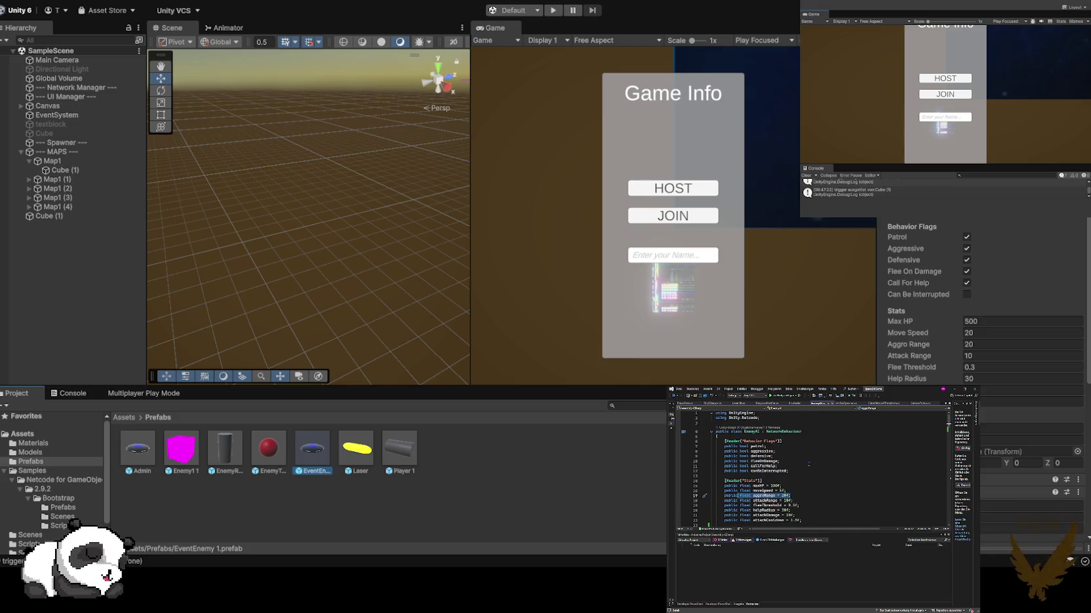
scroll(809, 464, down, 15)
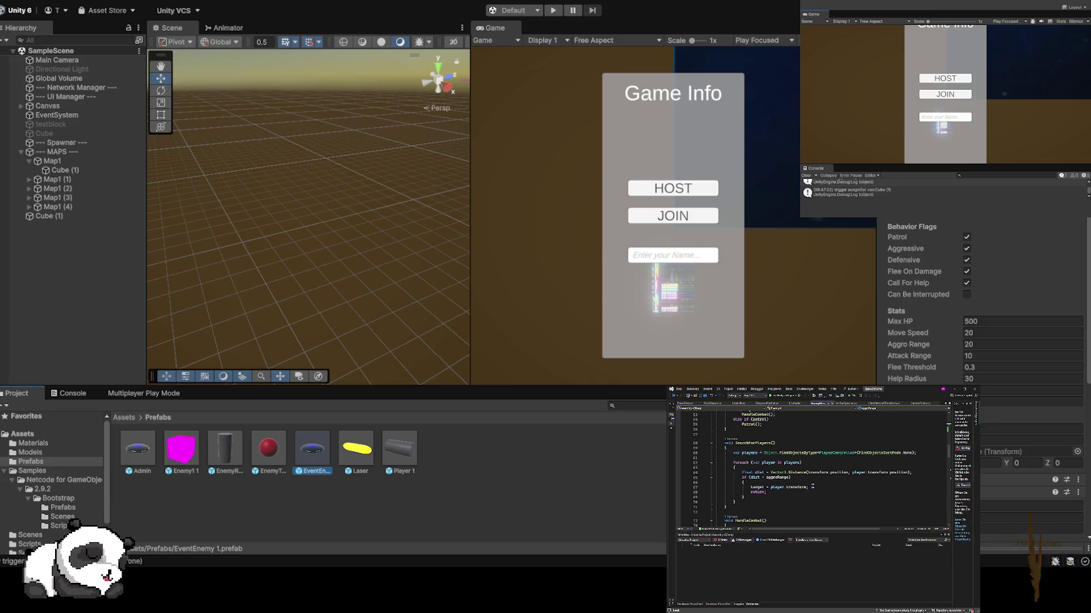
- Inspect the distance check and target assignment in SearchForPlayers, then start the game
drag(808, 472, 892, 474)
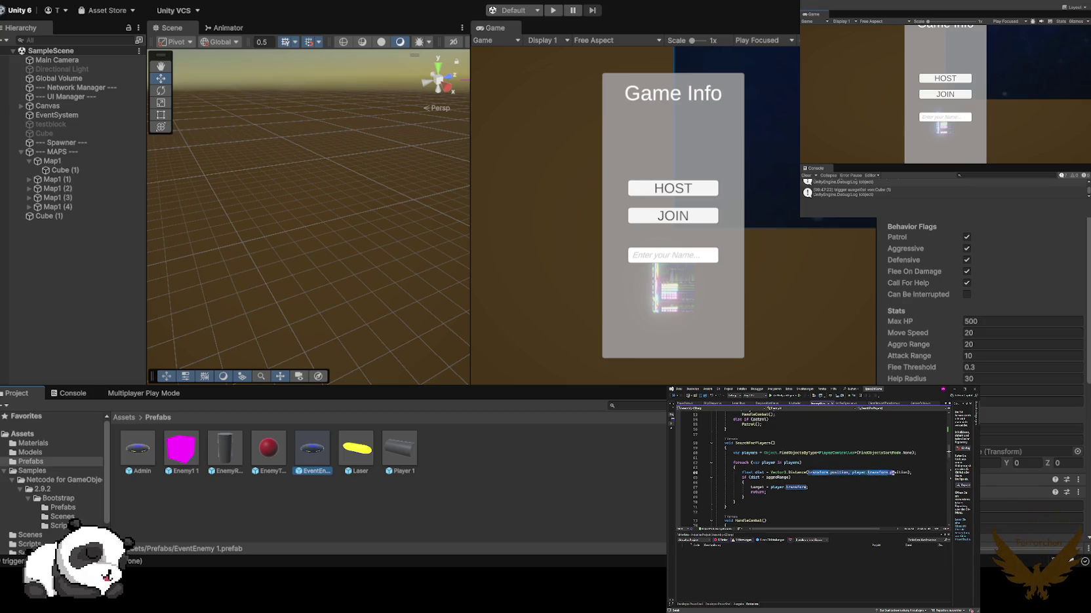
click(832, 486)
scroll(845, 486, down, 3)
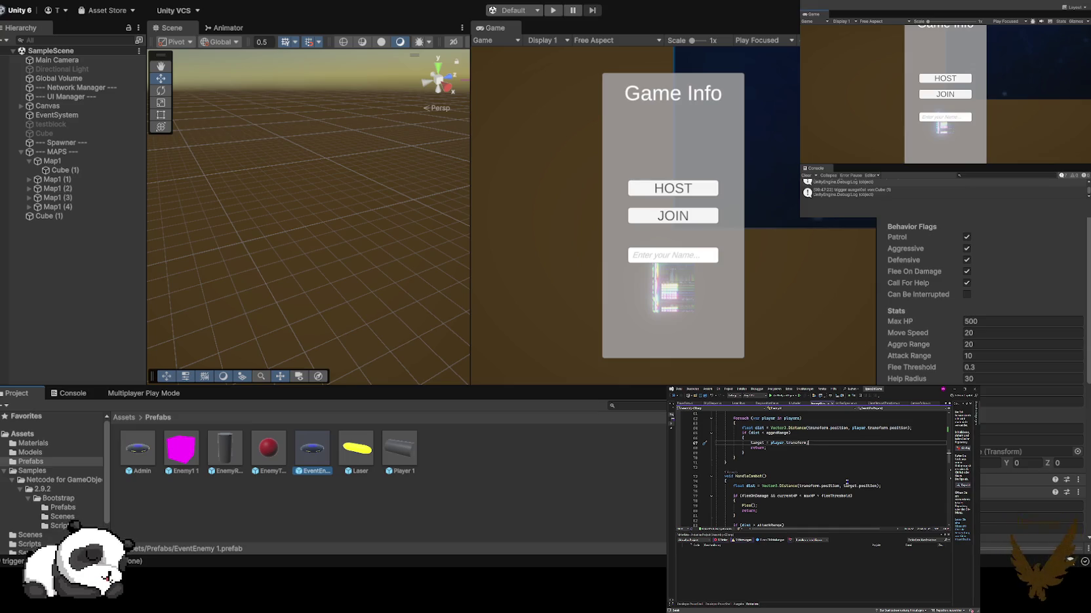
scroll(846, 482, down, 2)
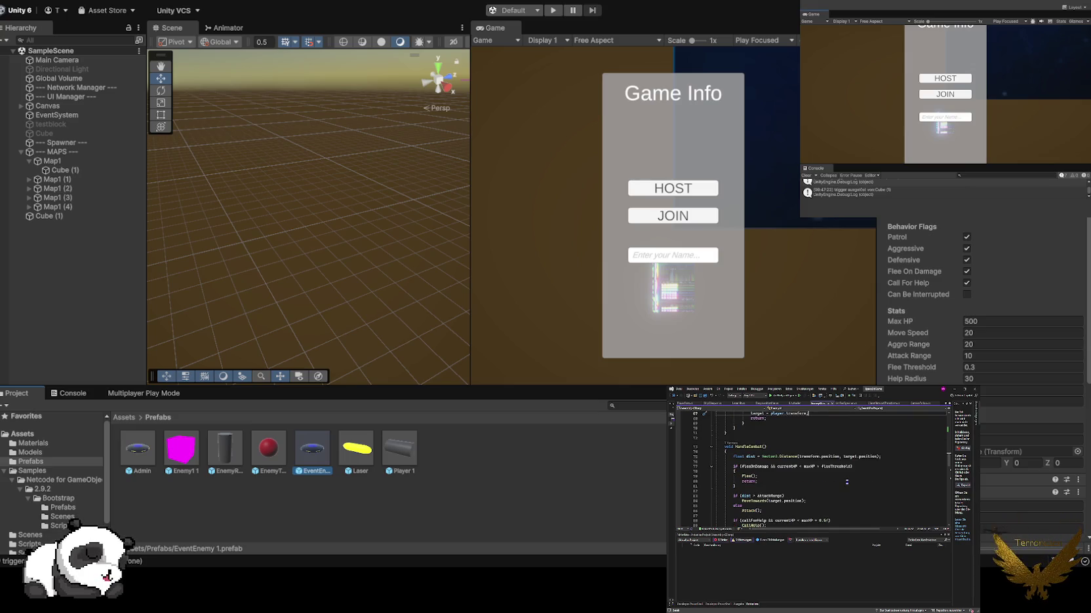
scroll(847, 482, down, 2)
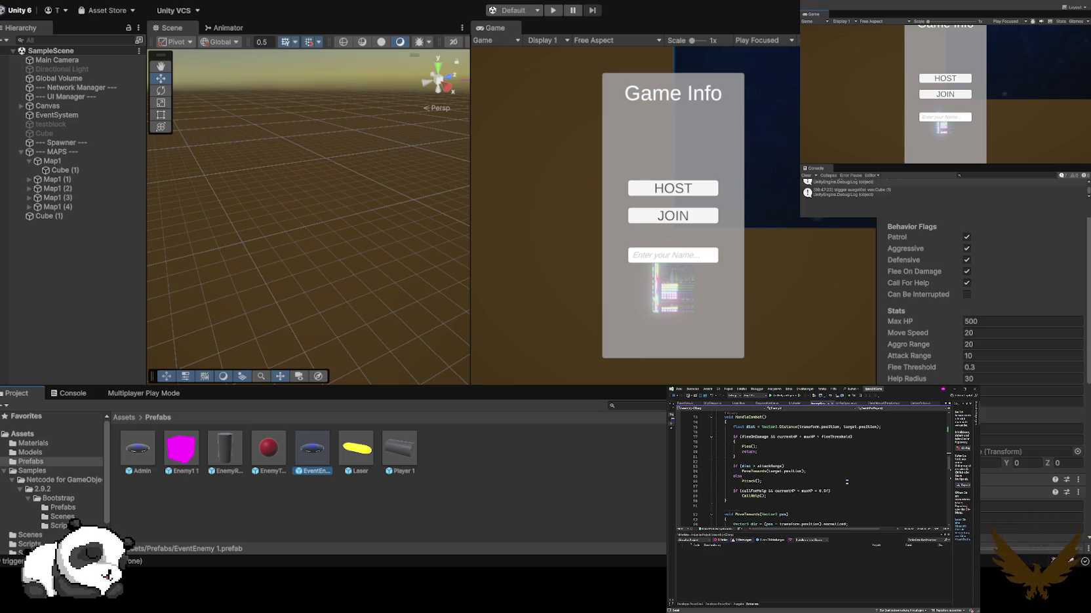
scroll(837, 490, up, 6)
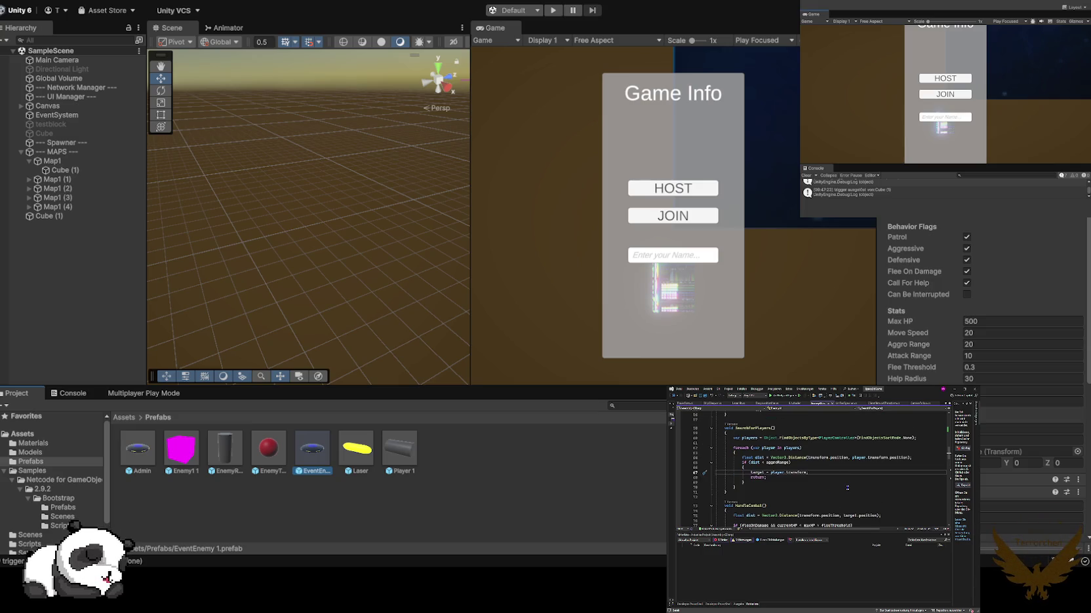
click(848, 487)
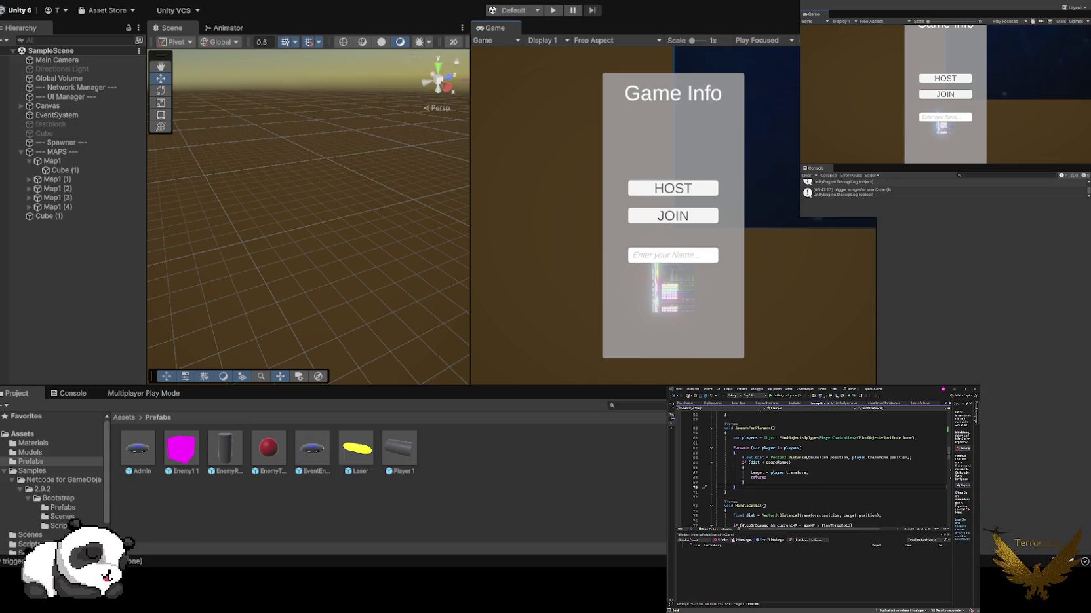
click(553, 10)
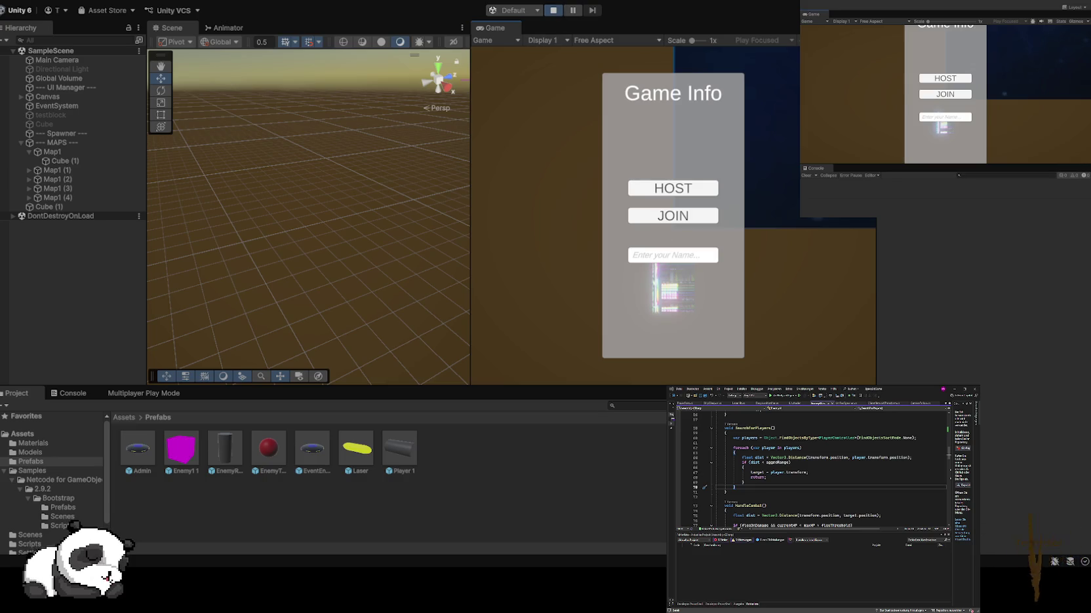
- Stop the game, check the Spawner's Unified Spawner fields, then briefly run and stop play mode
key(ctrl+p)
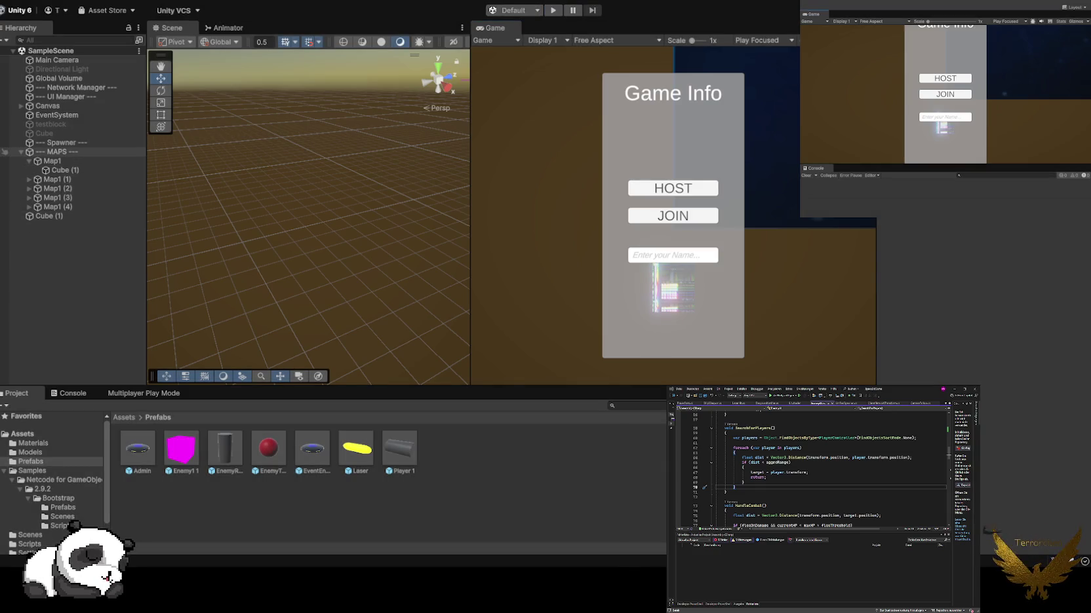
click(63, 142)
scroll(983, 308, down, 3)
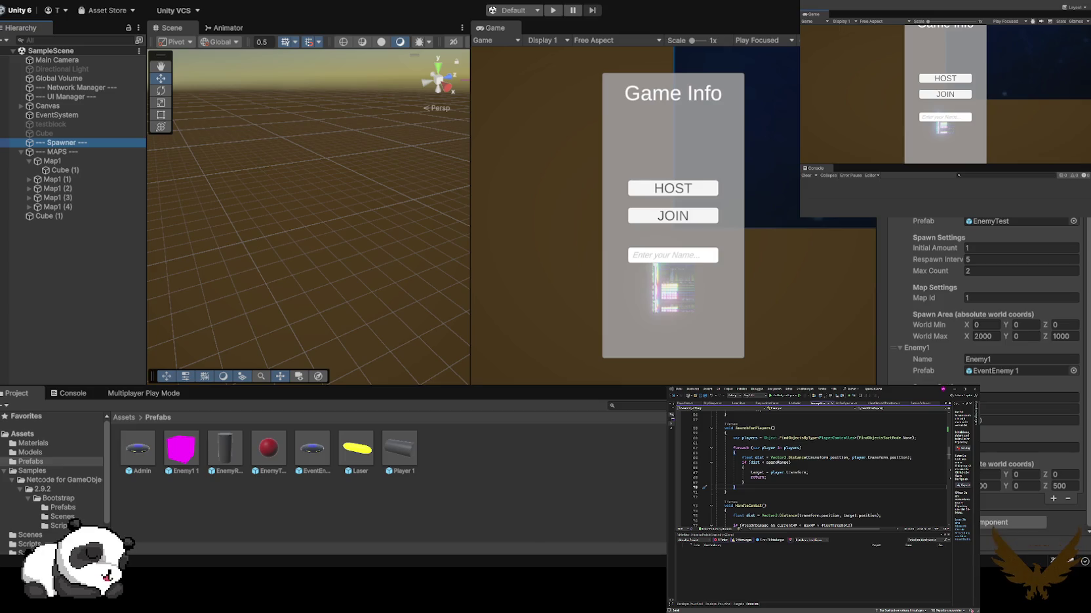
click(1029, 397)
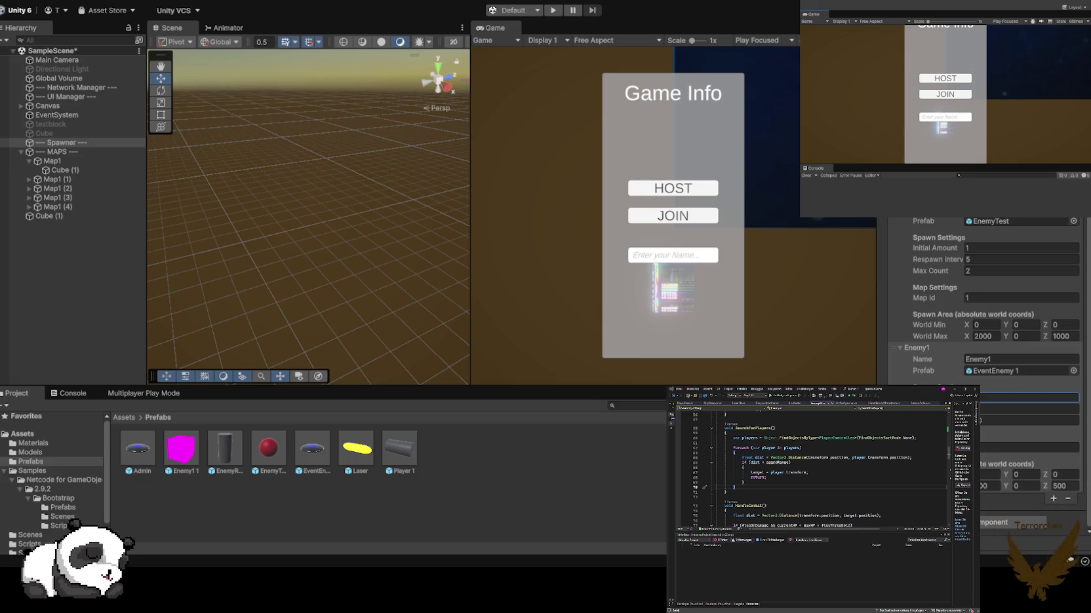
click(1029, 420)
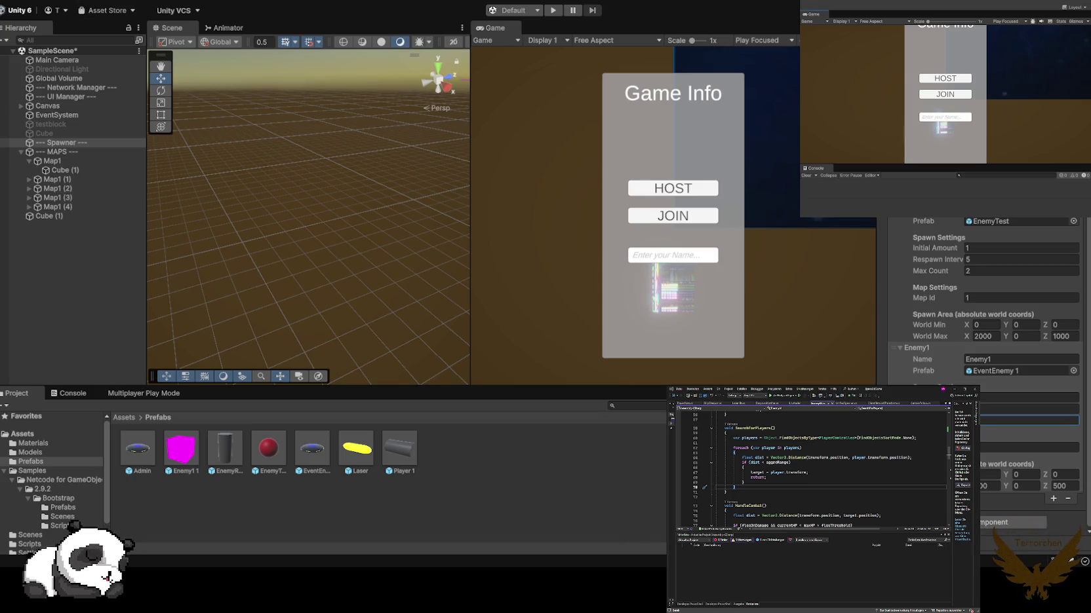
key(ctrl+p)
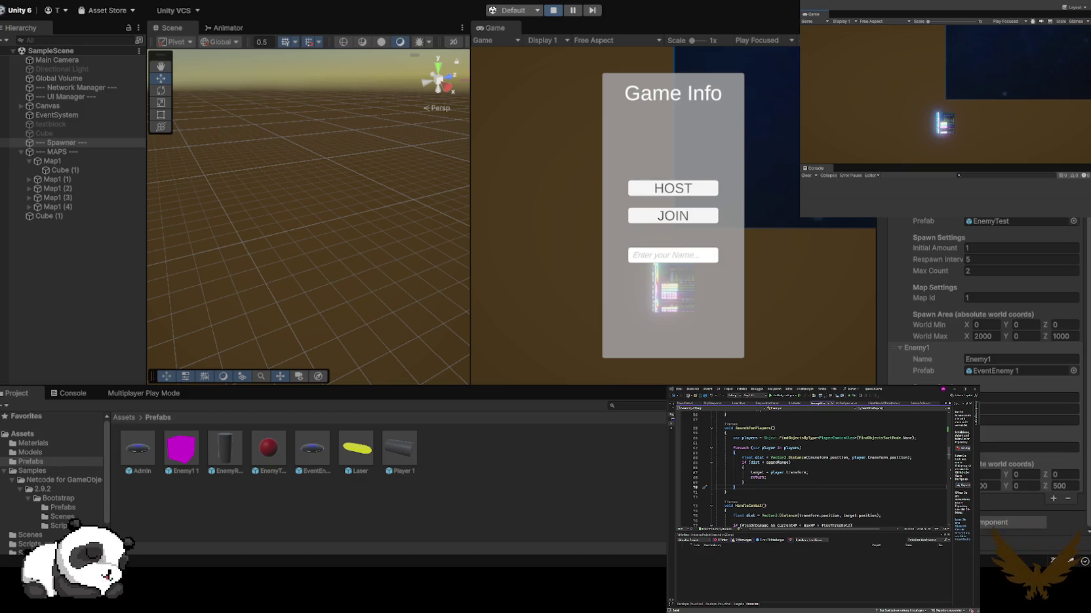
key(ctrl+p)
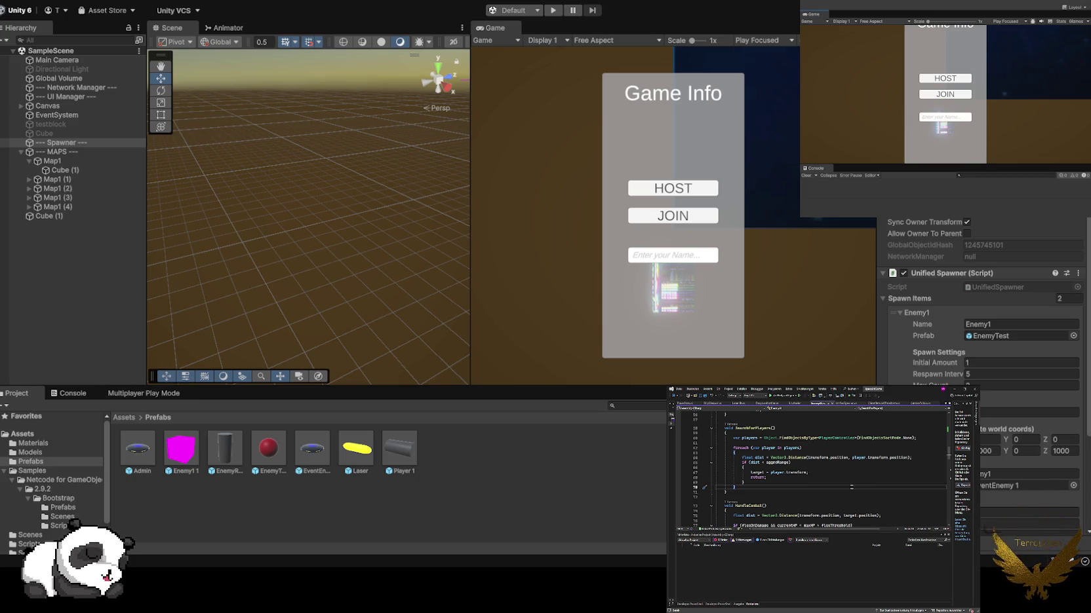
- Search EnemyAI.cs for 'aggre' to reach the SearchForPlayers call in Update
scroll(879, 457, down, 3)
scroll(889, 470, down, 2)
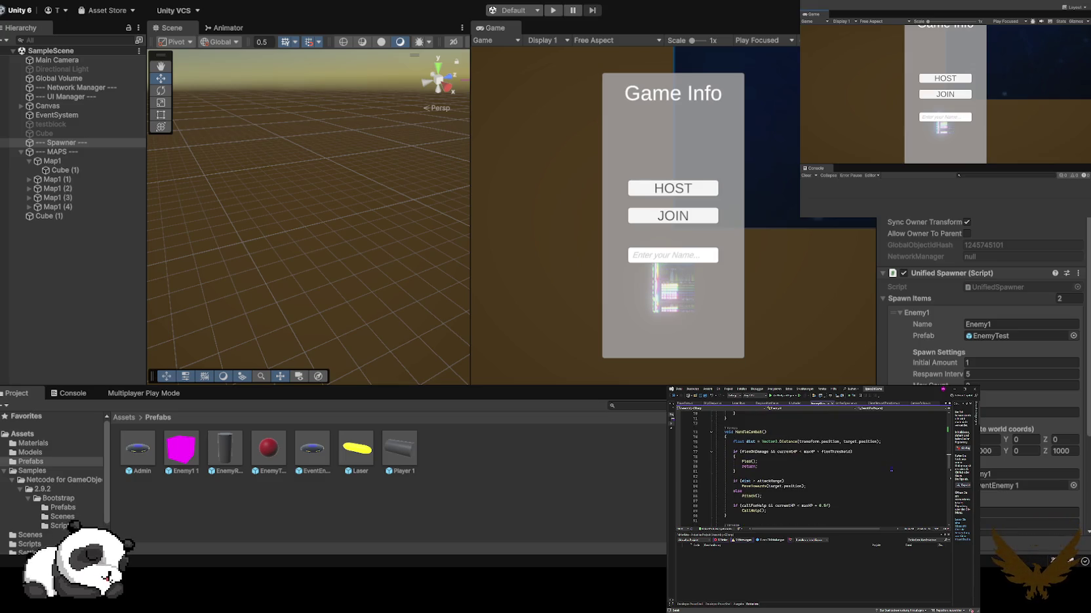
scroll(892, 469, up, 7)
scroll(888, 464, up, 7)
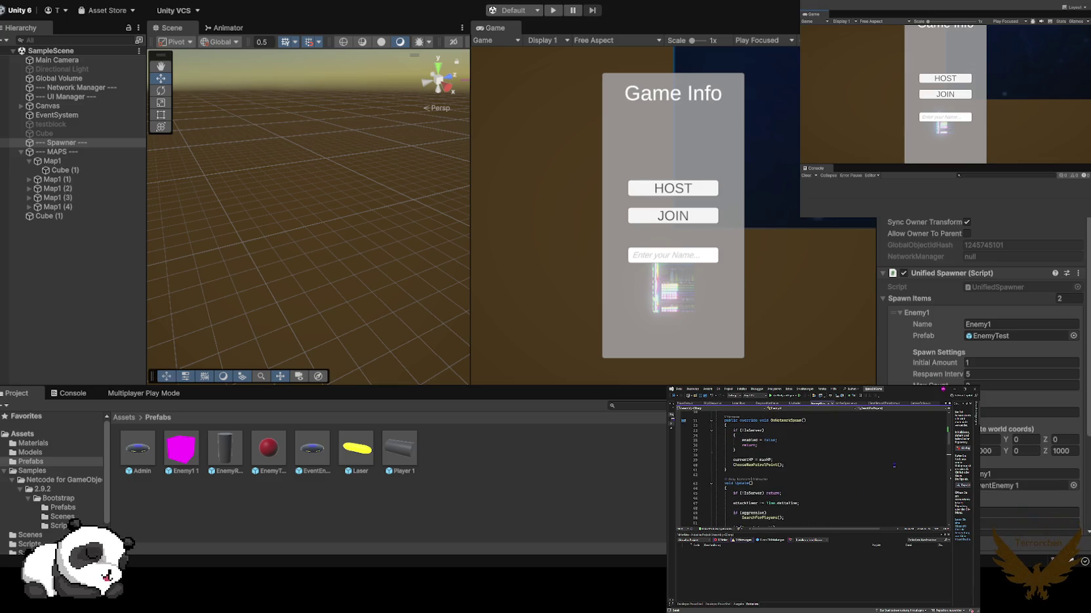
scroll(895, 465, up, 7)
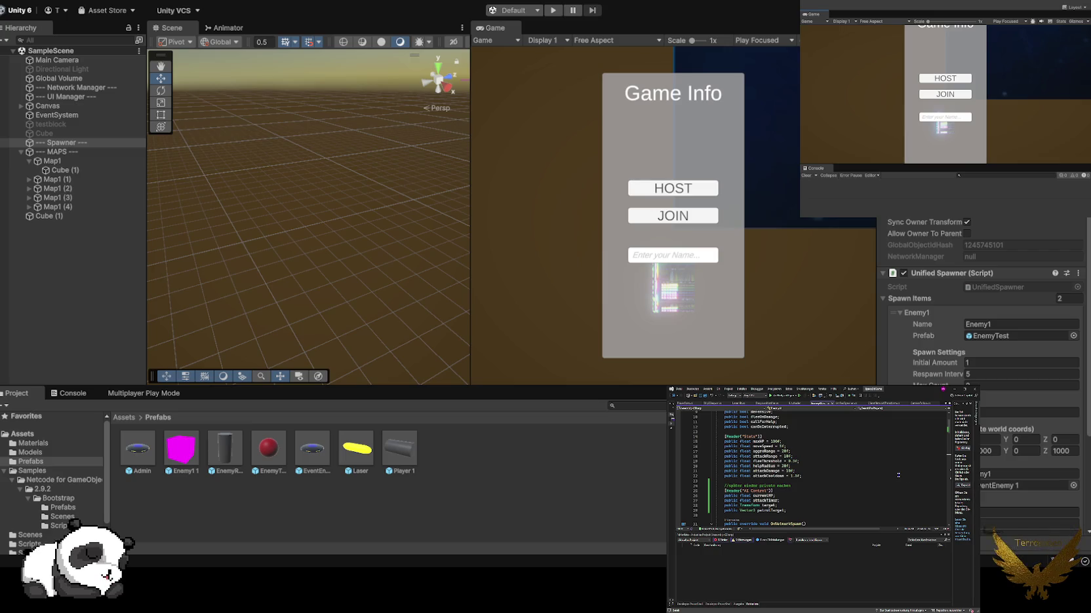
scroll(891, 476, up, 2)
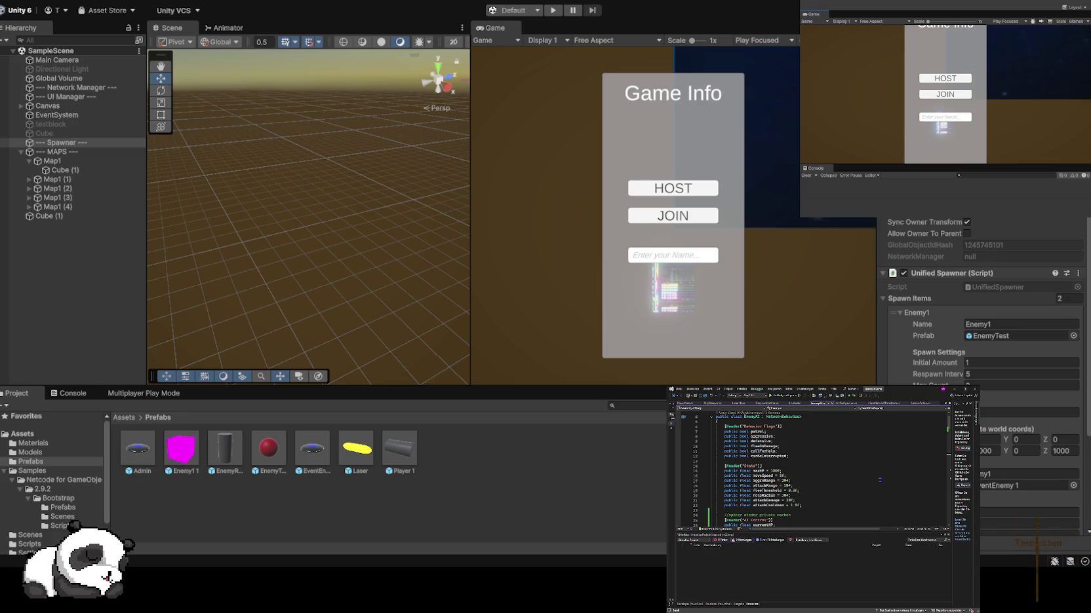
click(880, 480)
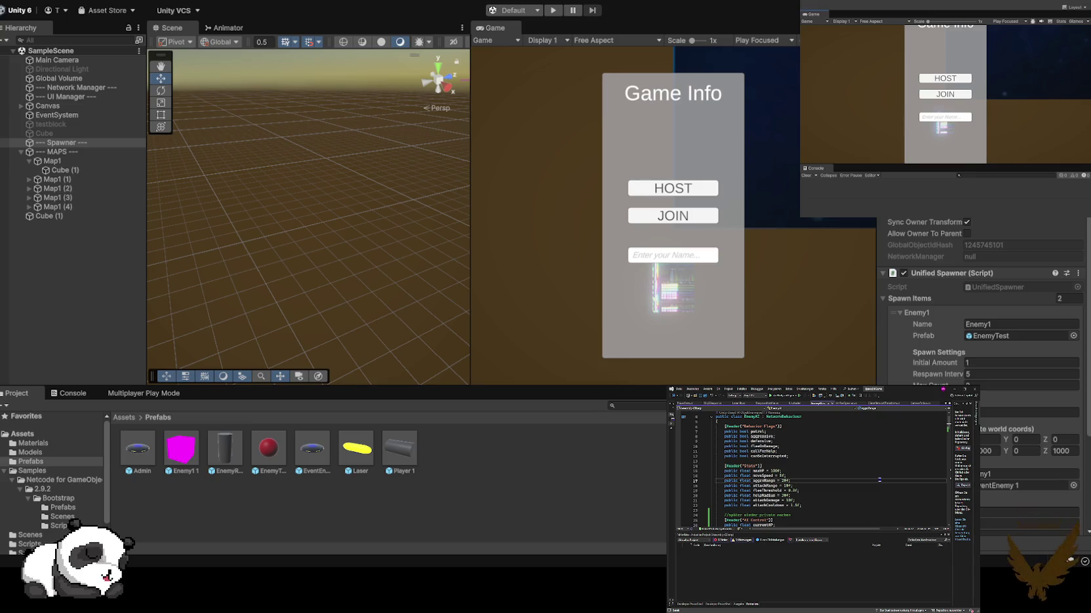
key(ctrl+f)
text(aggre)
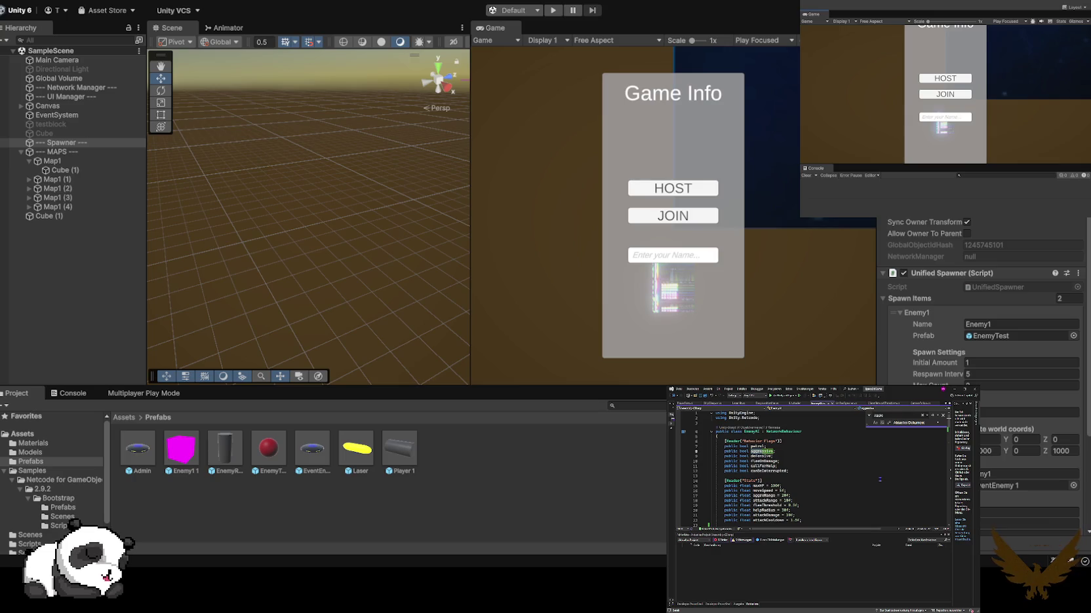
key(Return)
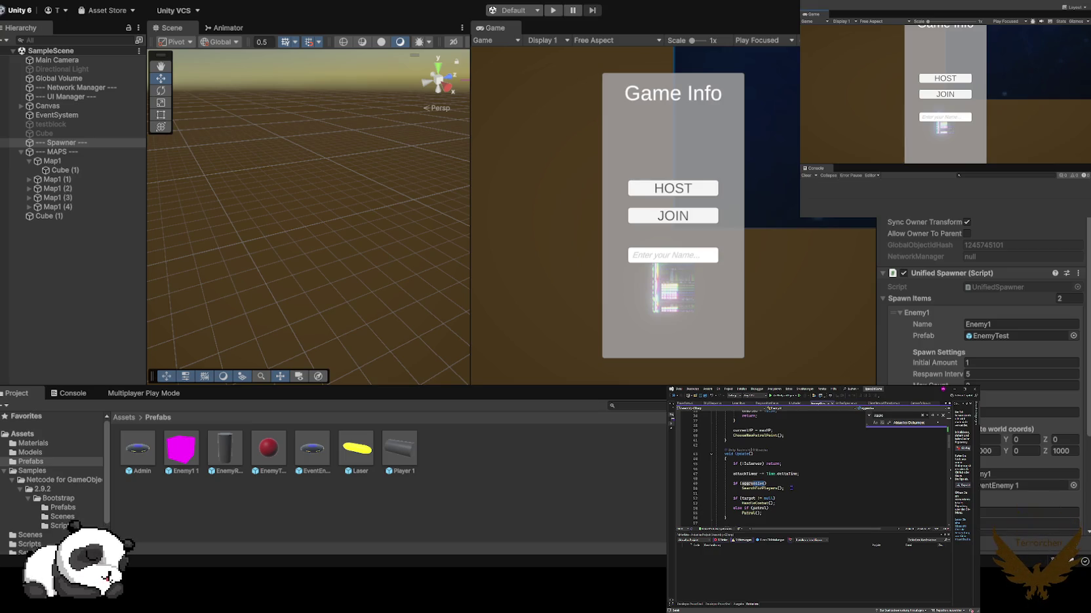
- Insert a new line after SearchForPlayers() and copy the Debug.Log line from LaserHit.cs
click(789, 489)
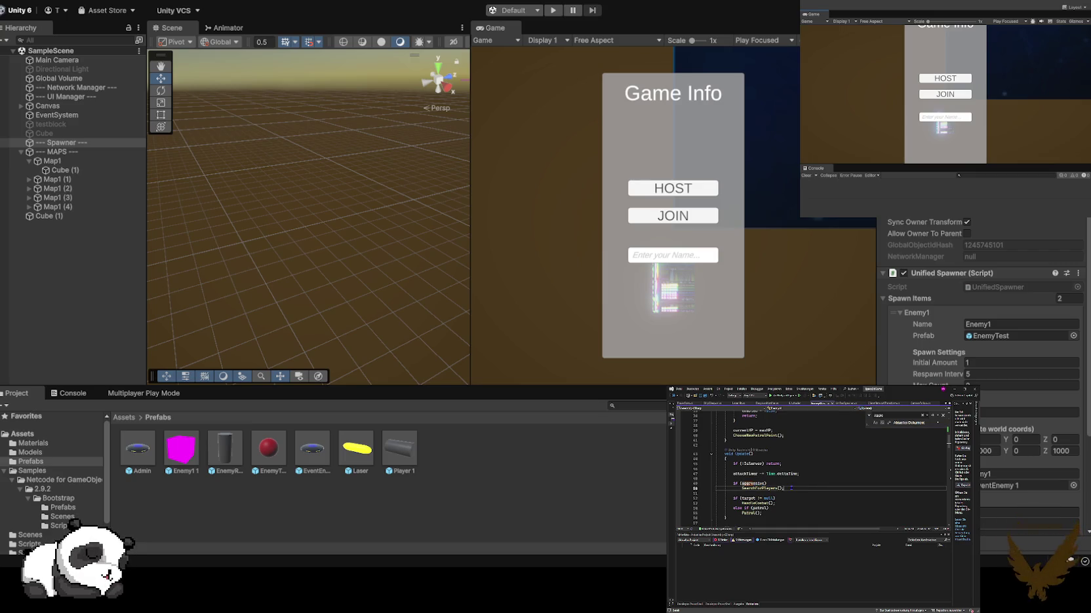
key(Return)
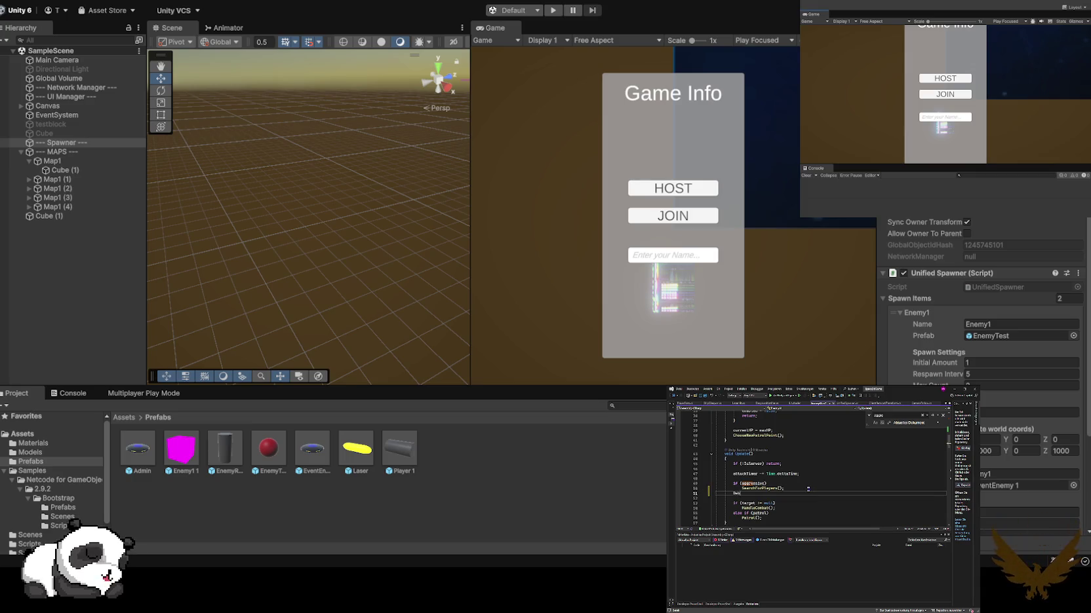
text(ug.Log)
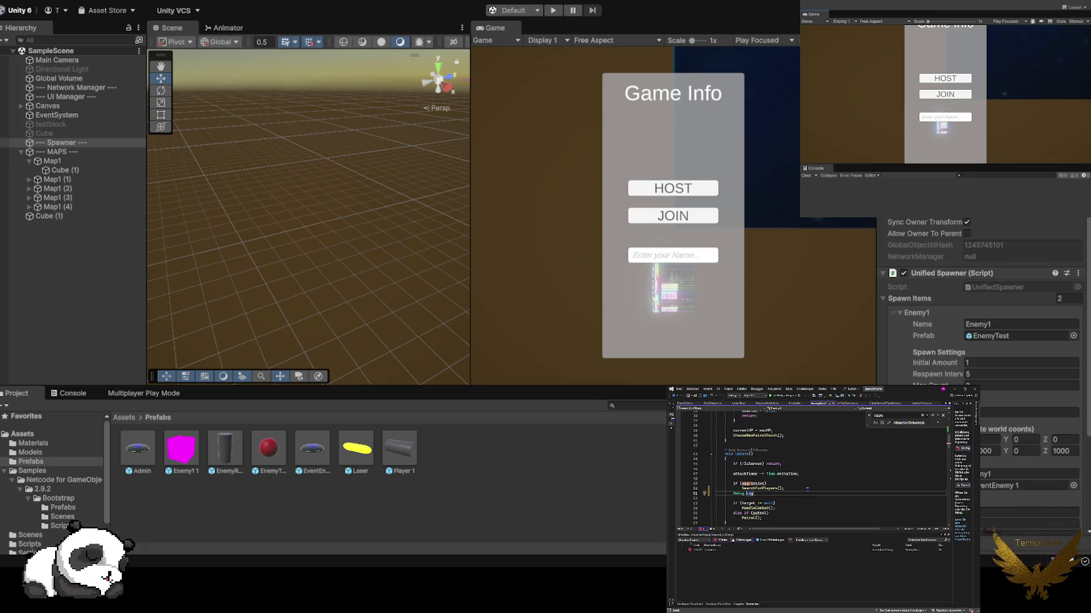
click(738, 403)
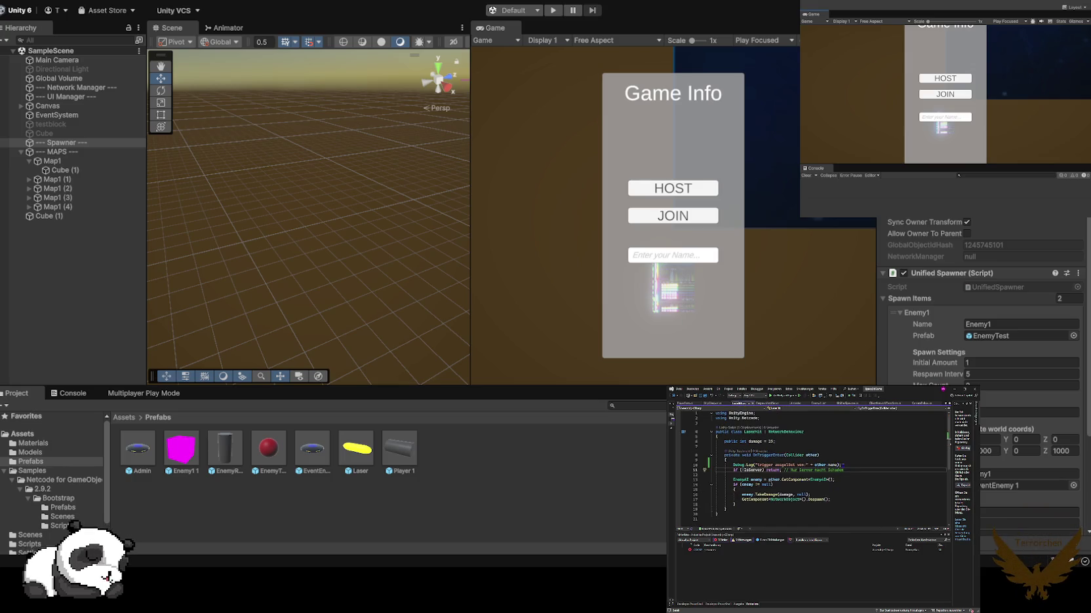
drag(843, 465, 705, 465)
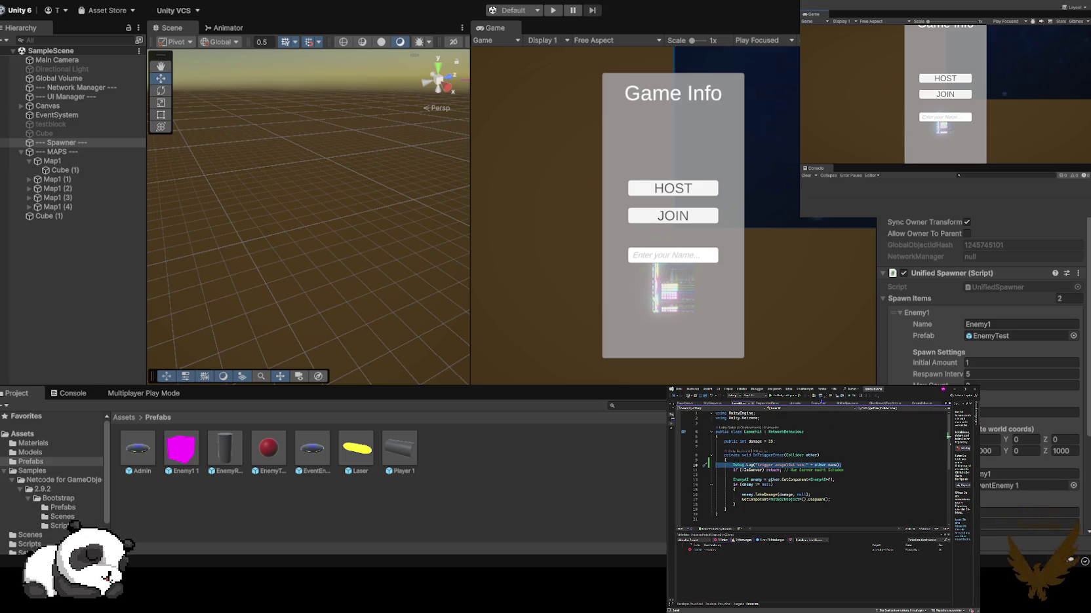
- Paste the Debug.Log line and change its message to 'Ziel gefunden:'
click(818, 403)
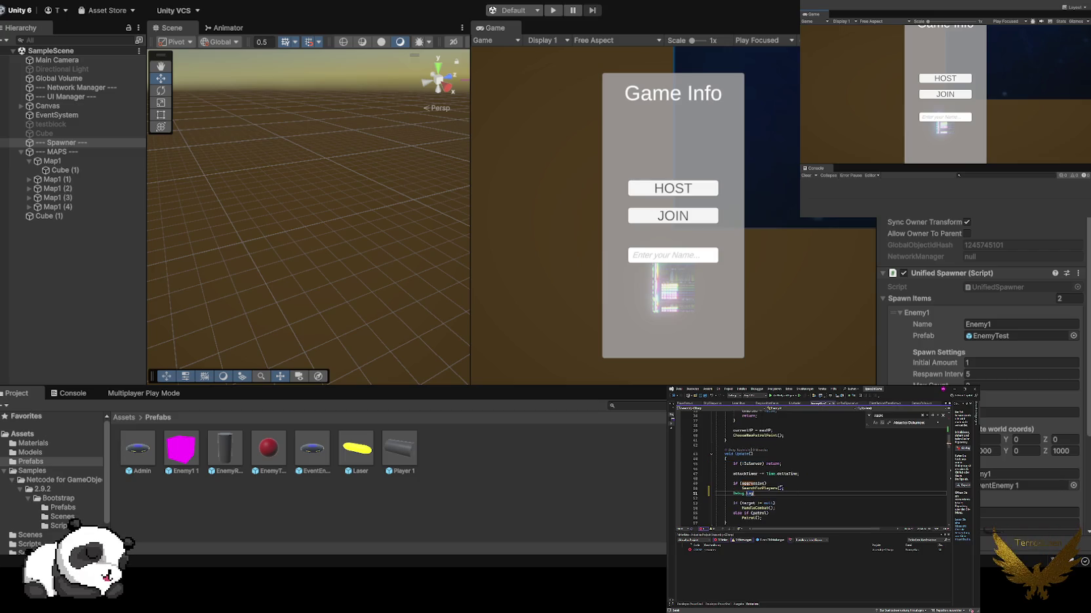
key(shift+Home)
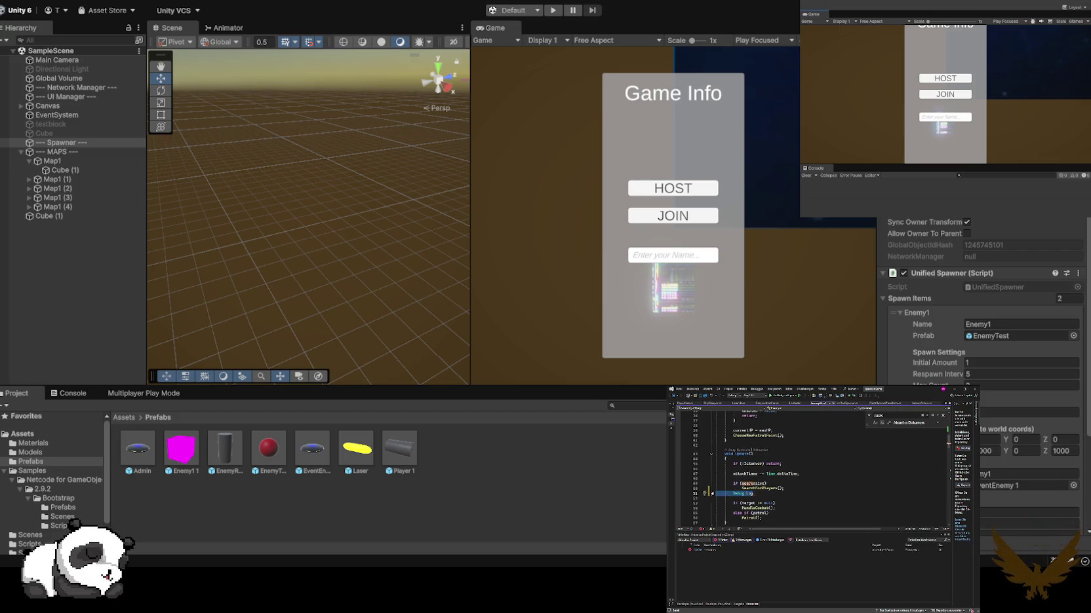
key(ctrl+v)
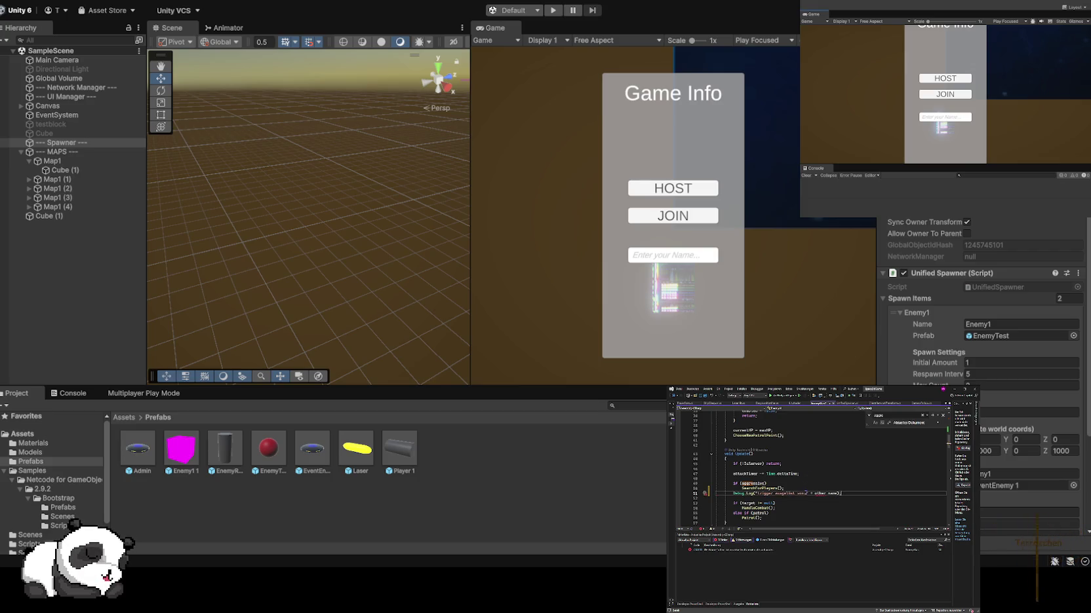
key(BackSpace)
key(BackSpace)
key(BackSpace)
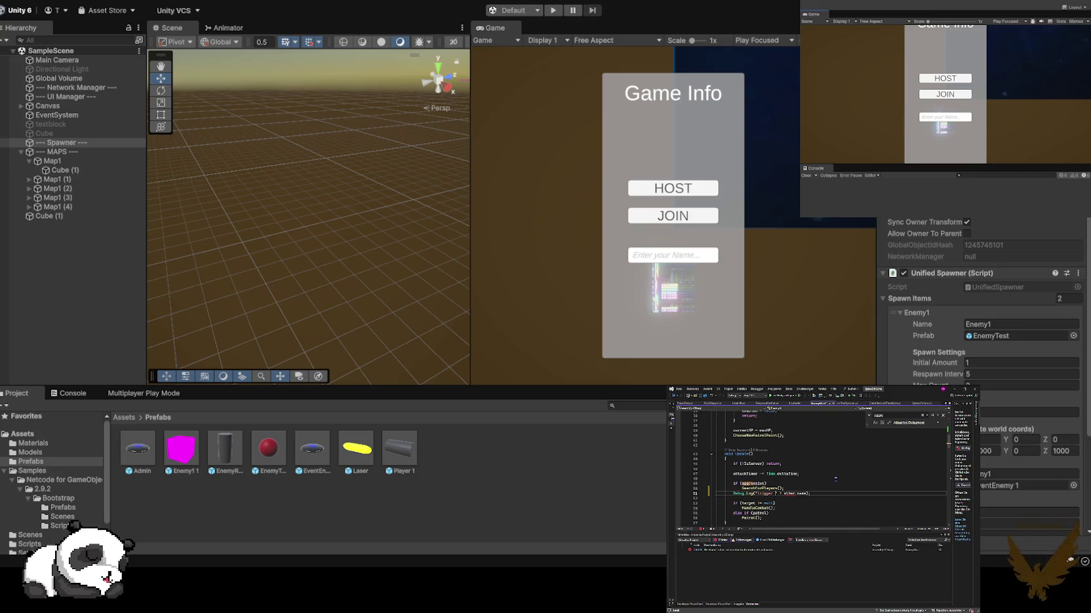
key(BackSpace)
key(BackSpace)
text(Ziel gefunden)
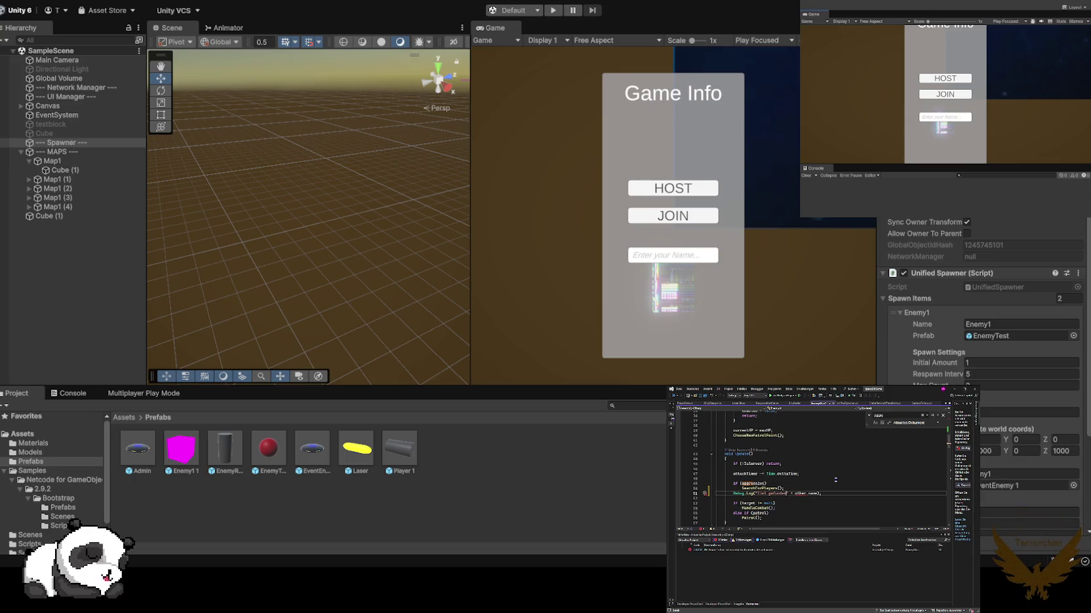
text(:)
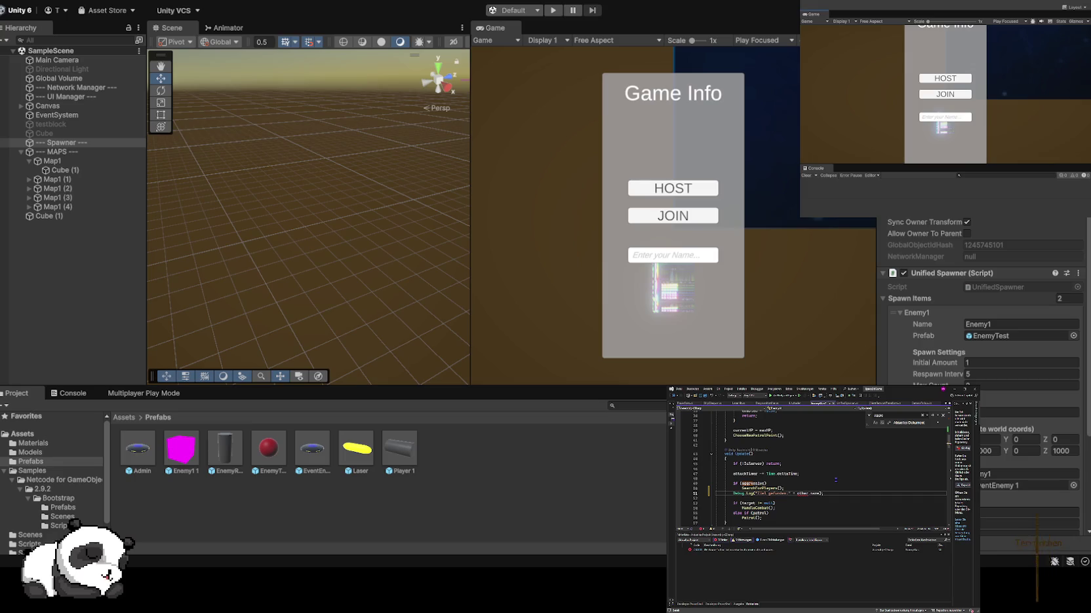
click(840, 504)
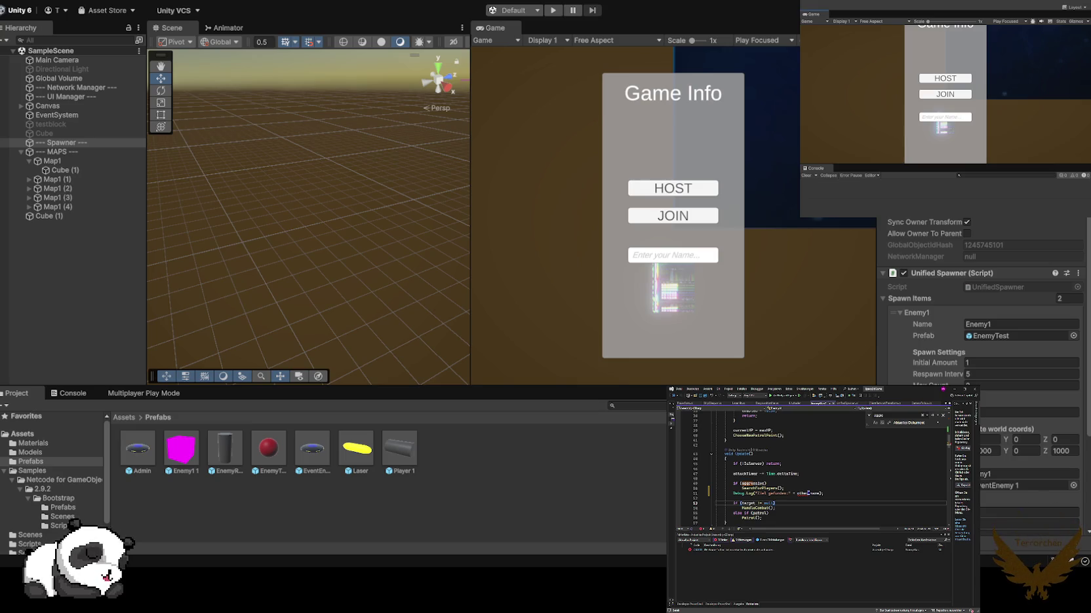
- Change the log line's other.name to other.PlayerName in the enemy script
scroll(828, 475, up, 7)
scroll(832, 481, up, 5)
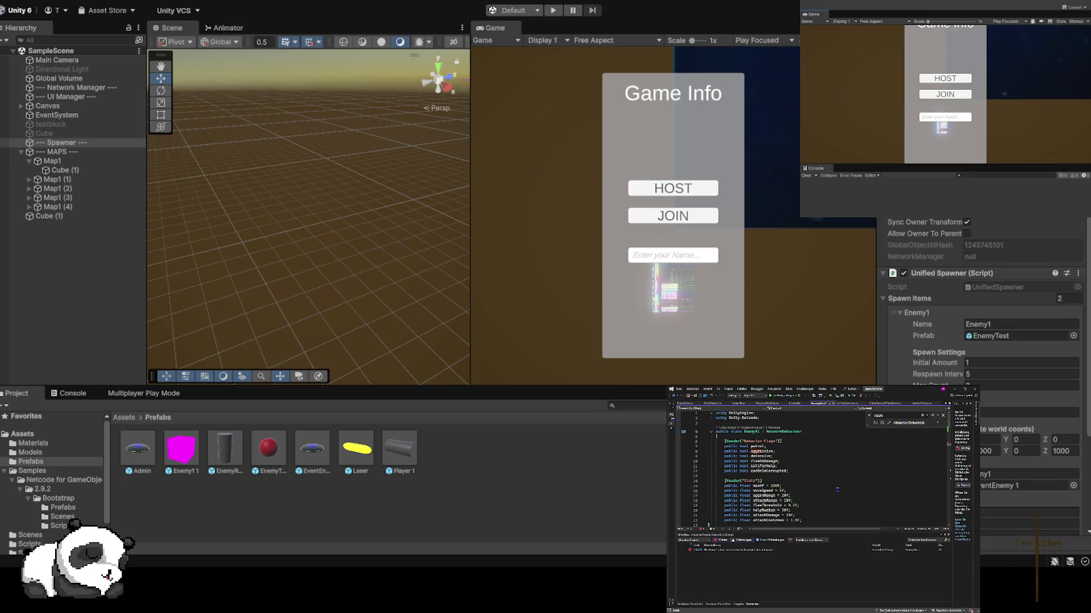
scroll(838, 491, down, 2)
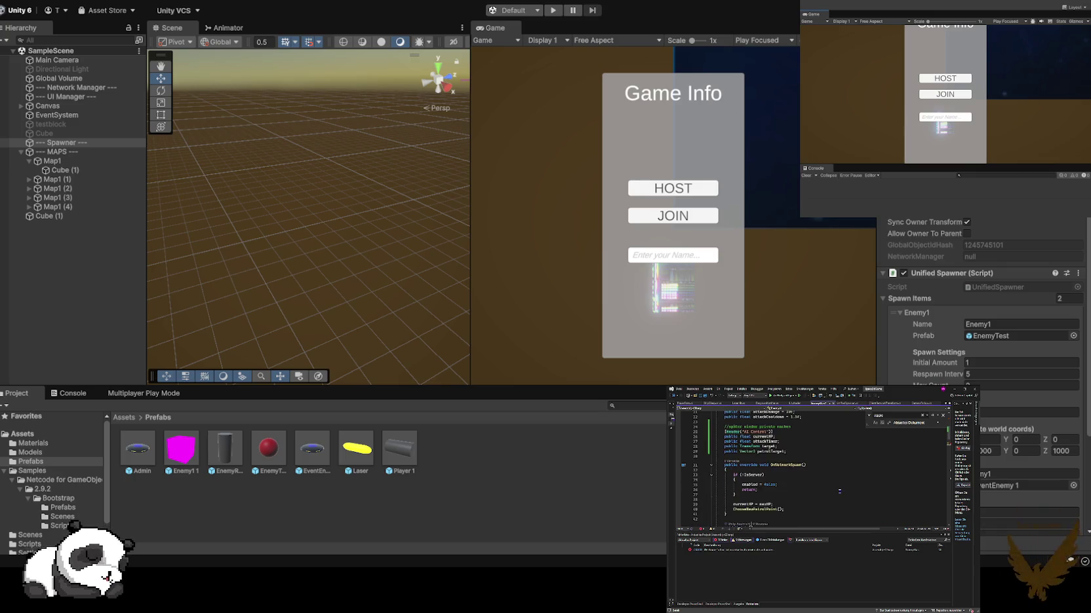
scroll(839, 491, down, 6)
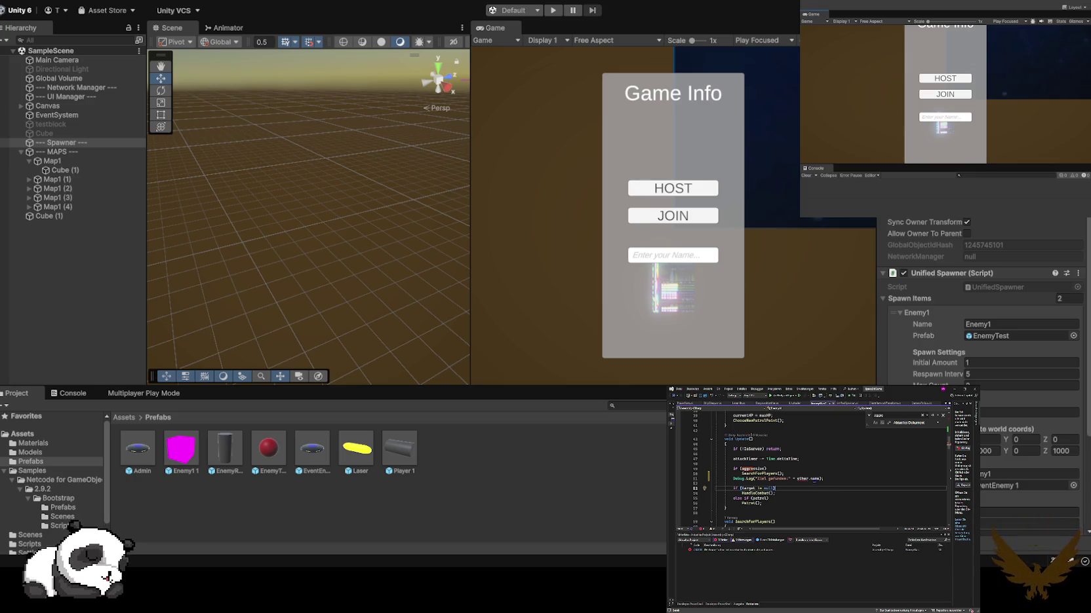
scroll(799, 498, down, 1)
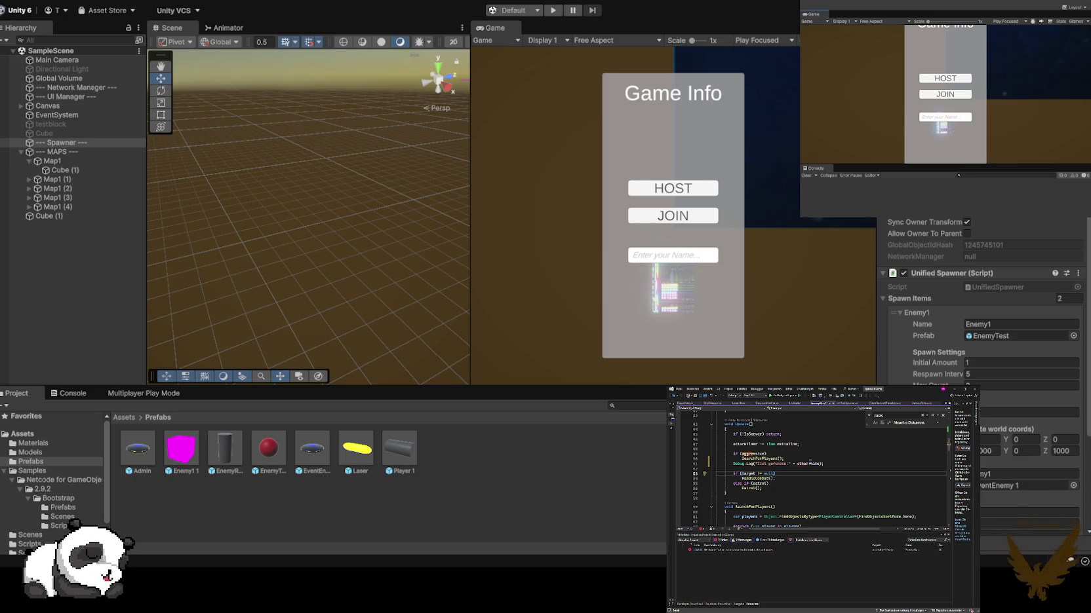
click(807, 464)
key(BackSpace)
key(BackSpace)
key(BackSpace)
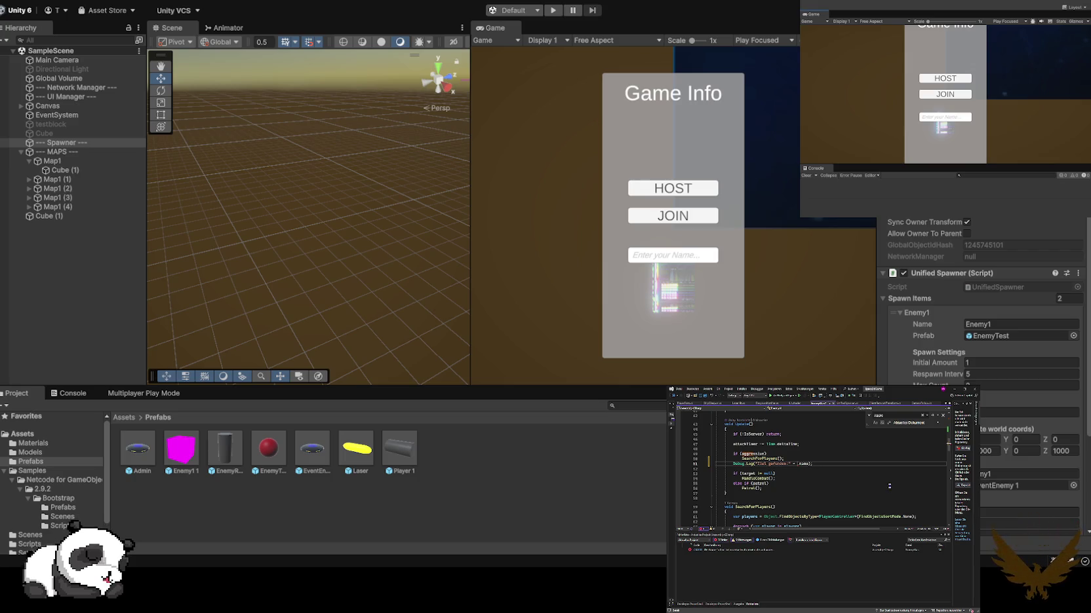
text(play.)
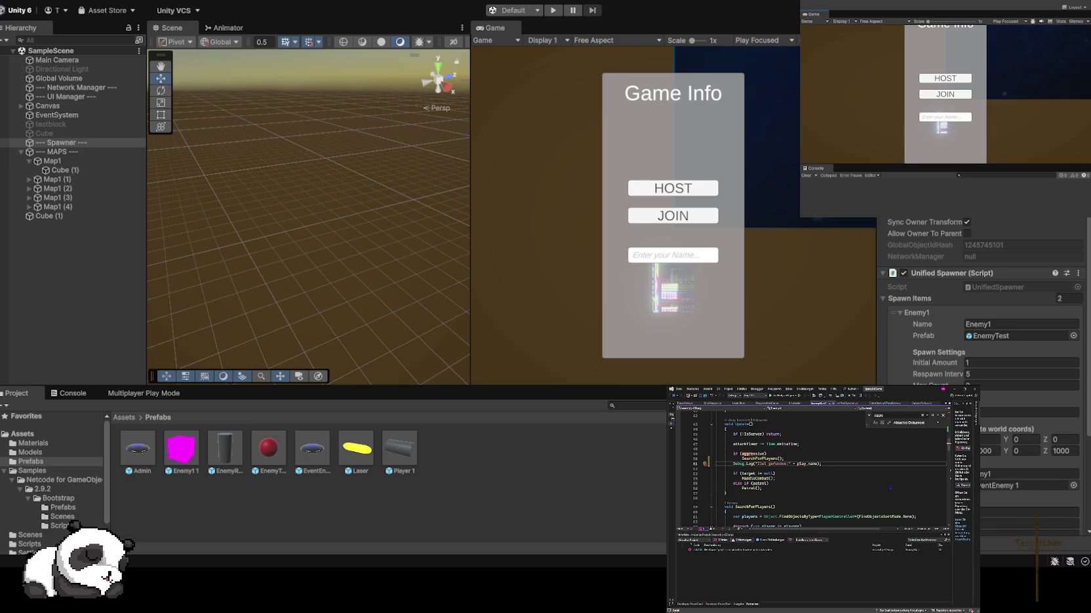
key(Tab)
click(825, 463)
key(BackSpace)
key(BackSpace)
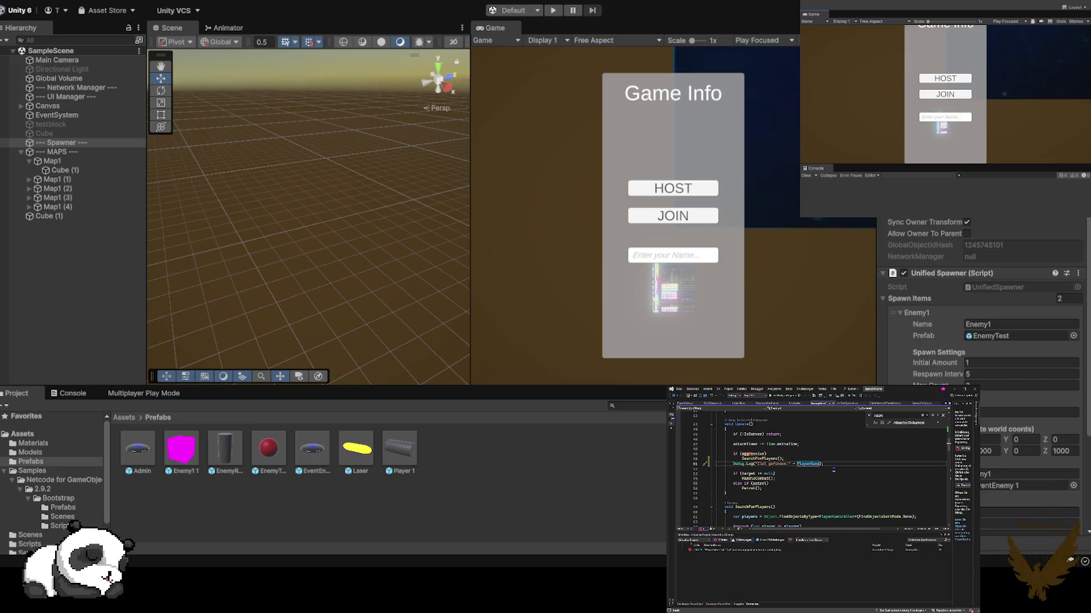
- Delete the whole Debug.Log line, save the script and enter Play mode
drag(825, 466, 681, 466)
key(BackSpace)
key(BackSpace)
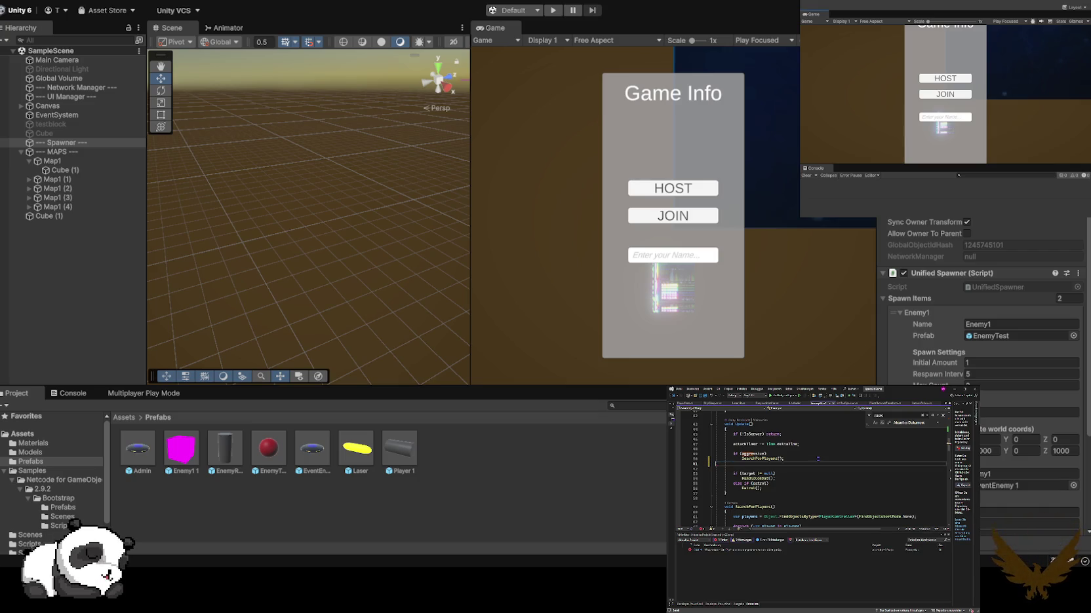
key(ctrl+s)
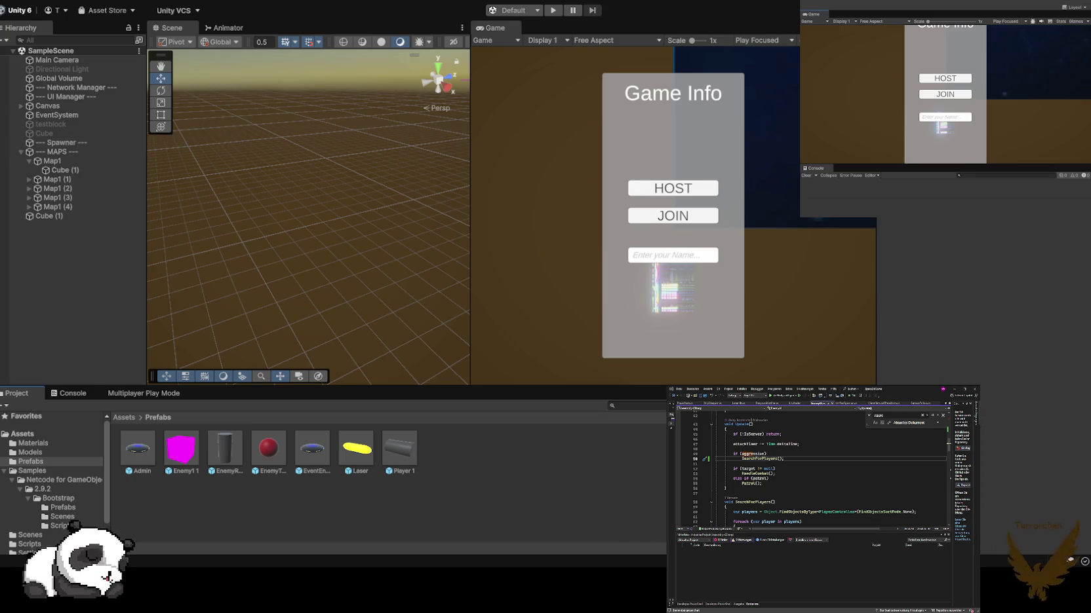
key(ctrl+p)
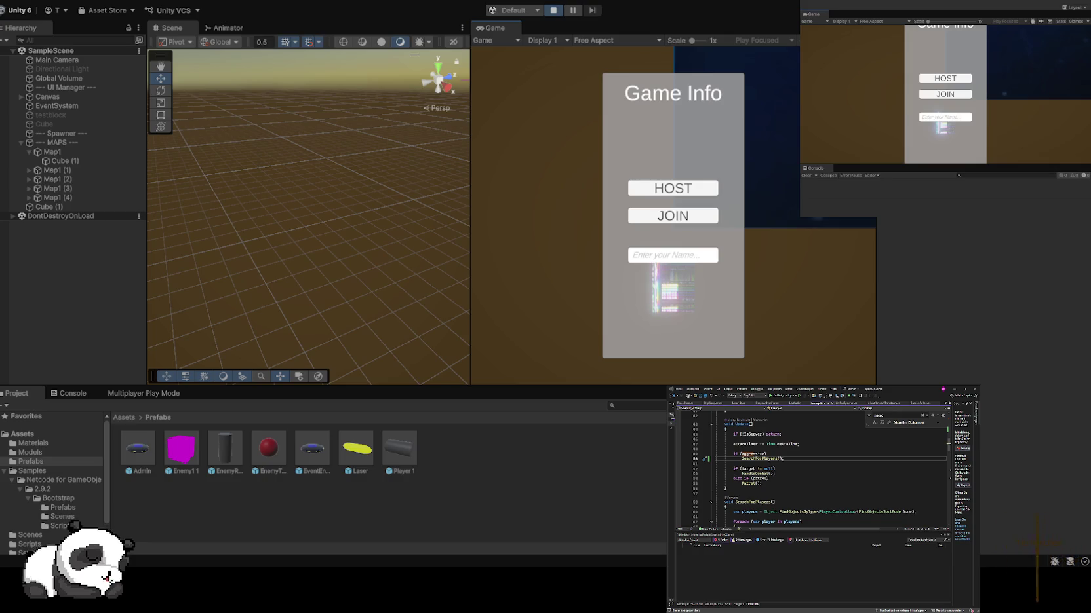
- Type a player name in the main game's name field and host a session
click(672, 255)
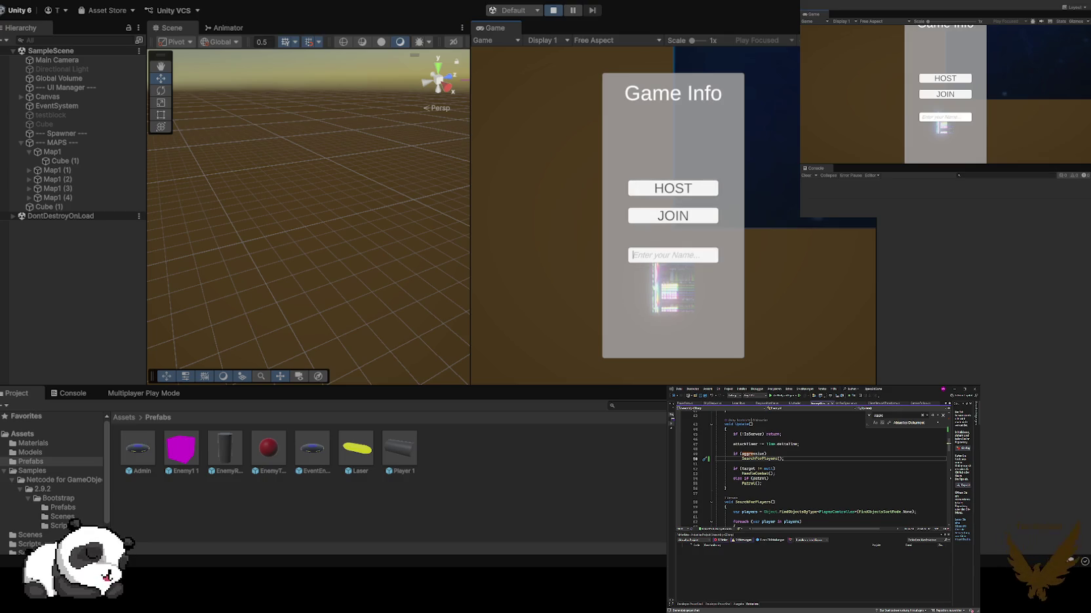
text(terrorchen)
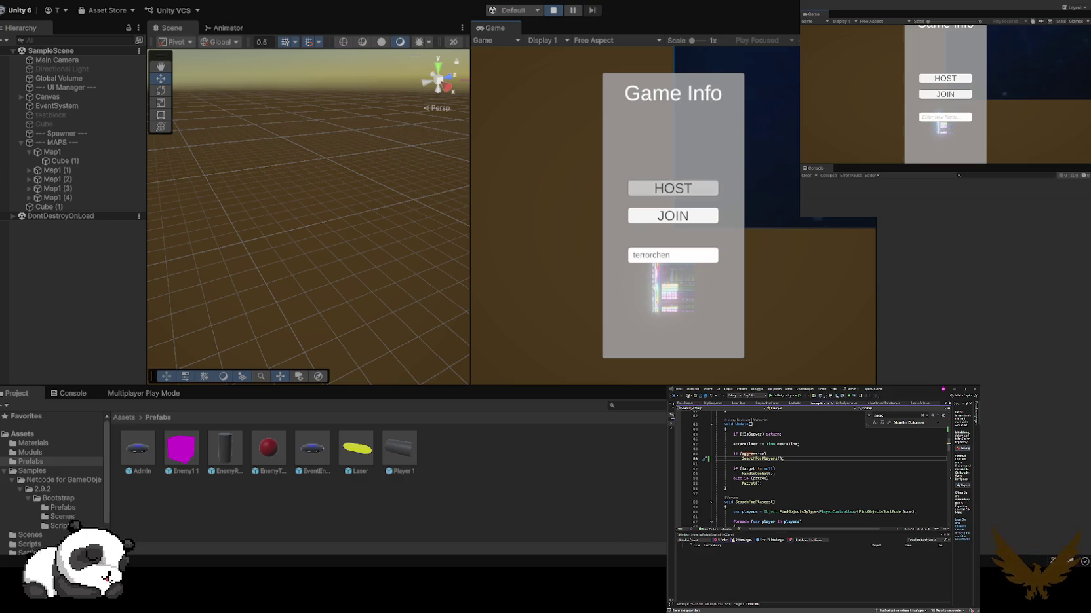
click(672, 188)
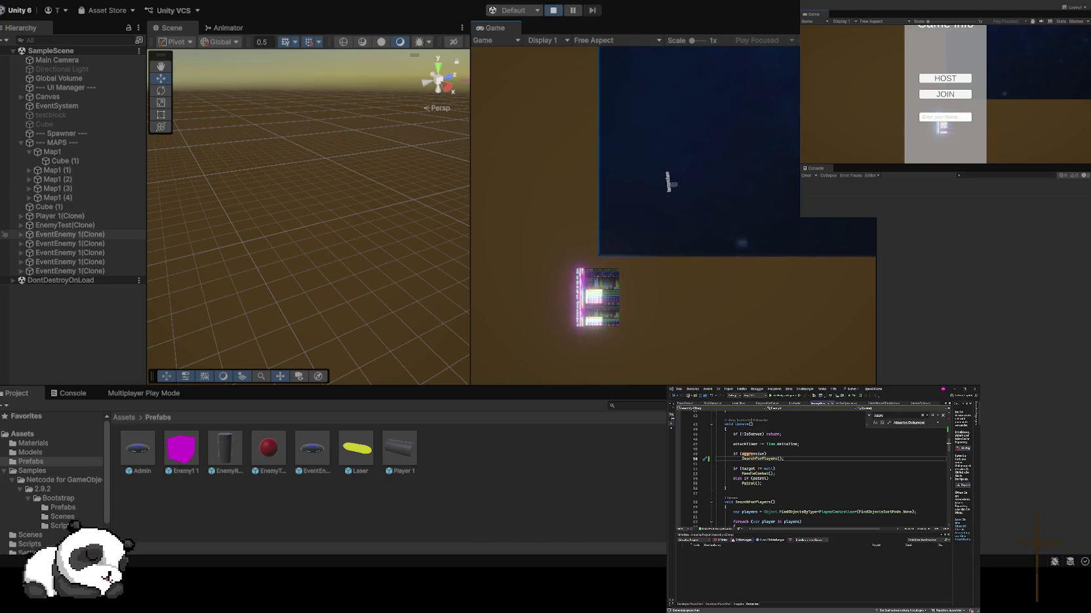
- Frame the host's Player 1(Clone) at ground level, then join from the second client as player2
click(13, 216)
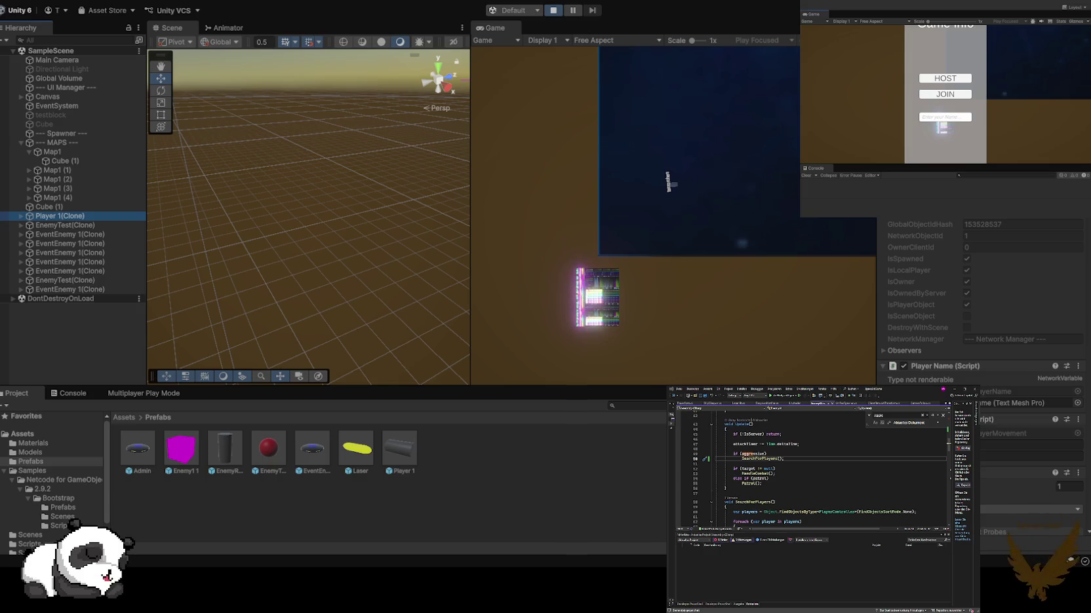
key(f)
mouse_move(308, 216)
mouse_down()
mouse_move(288, 209)
mouse_move(262, 170)
mouse_move(236, 219)
mouse_up()
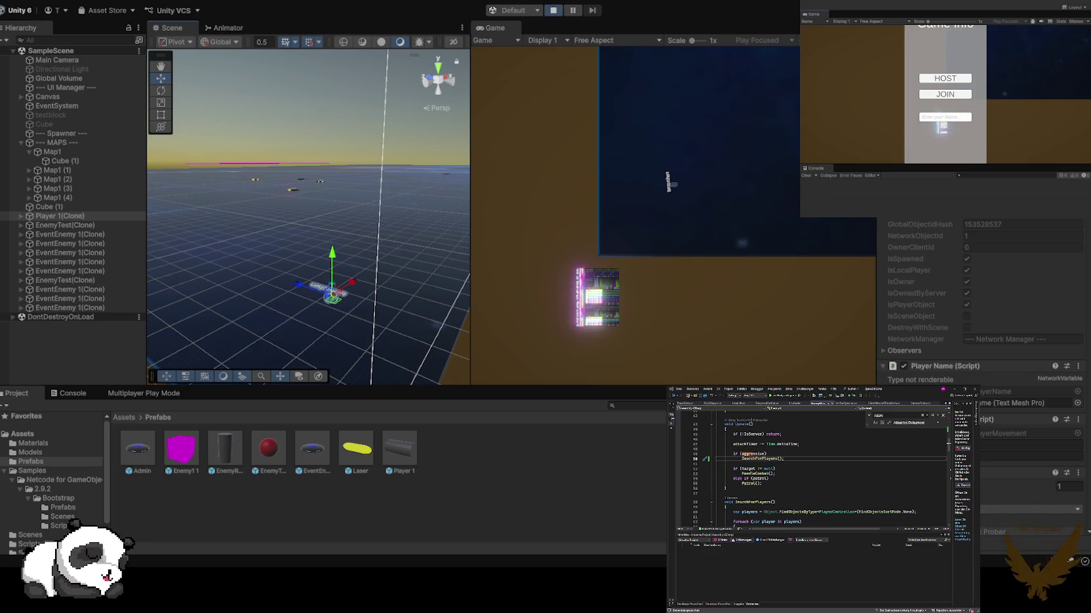
text(player2)
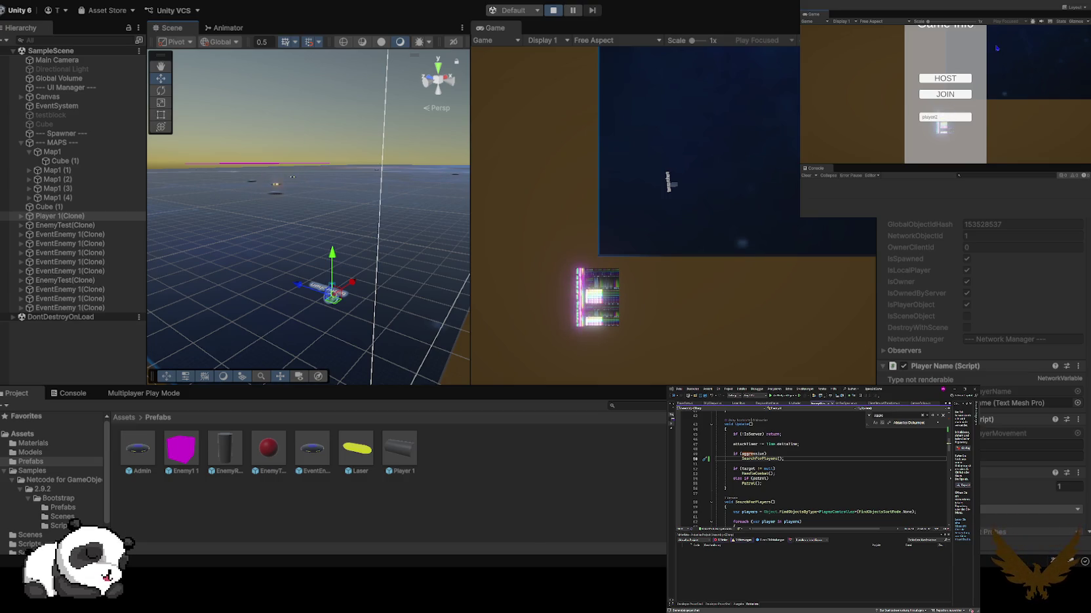
click(945, 94)
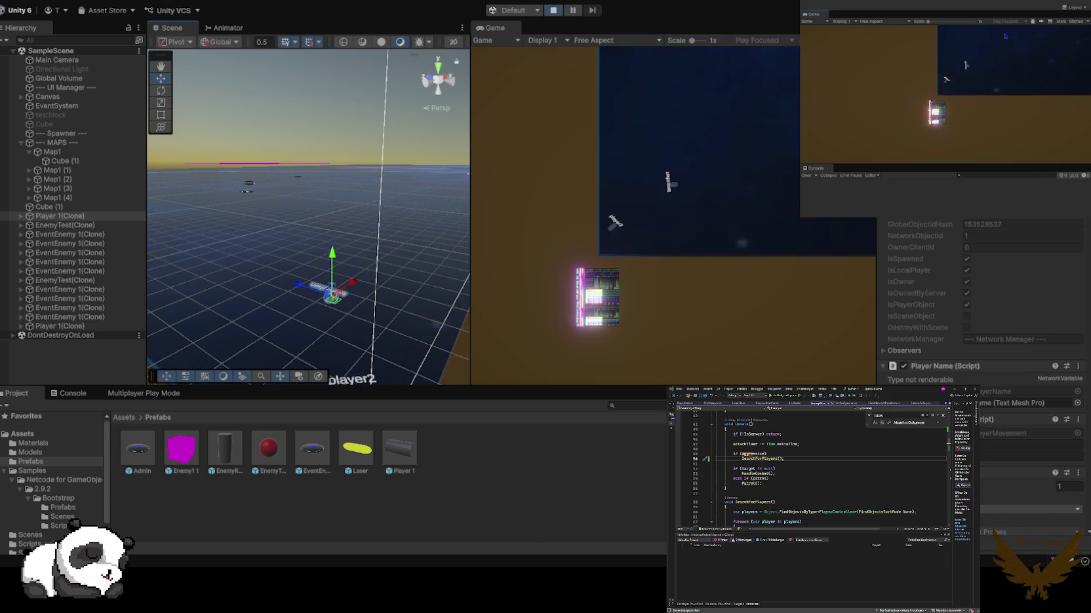
- Fly player2 from the host across the map and down along its left edge
key(a)
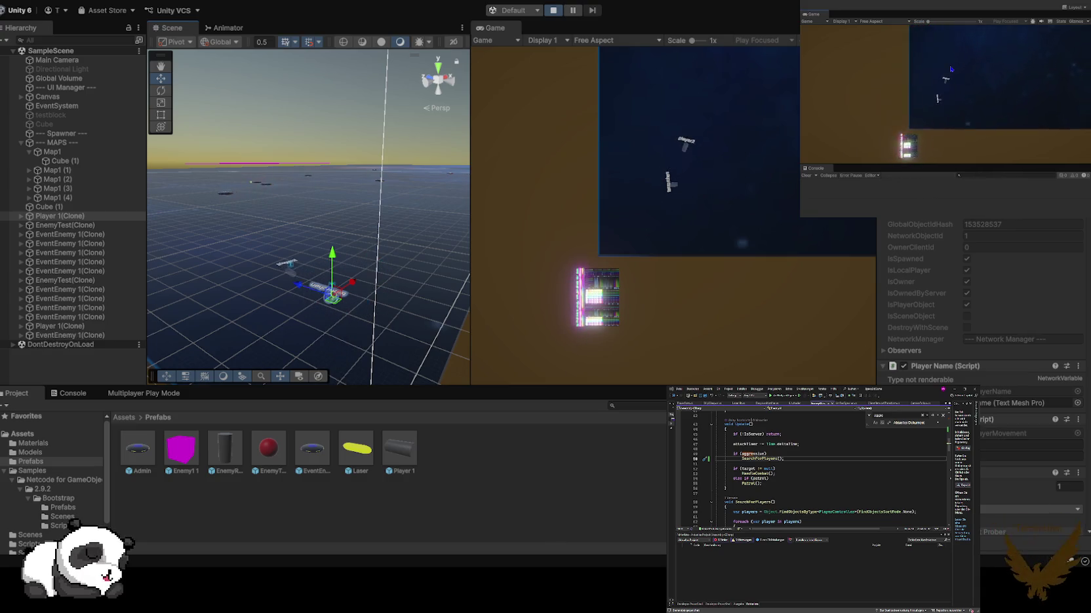
key(w)
key(d)
key(a)
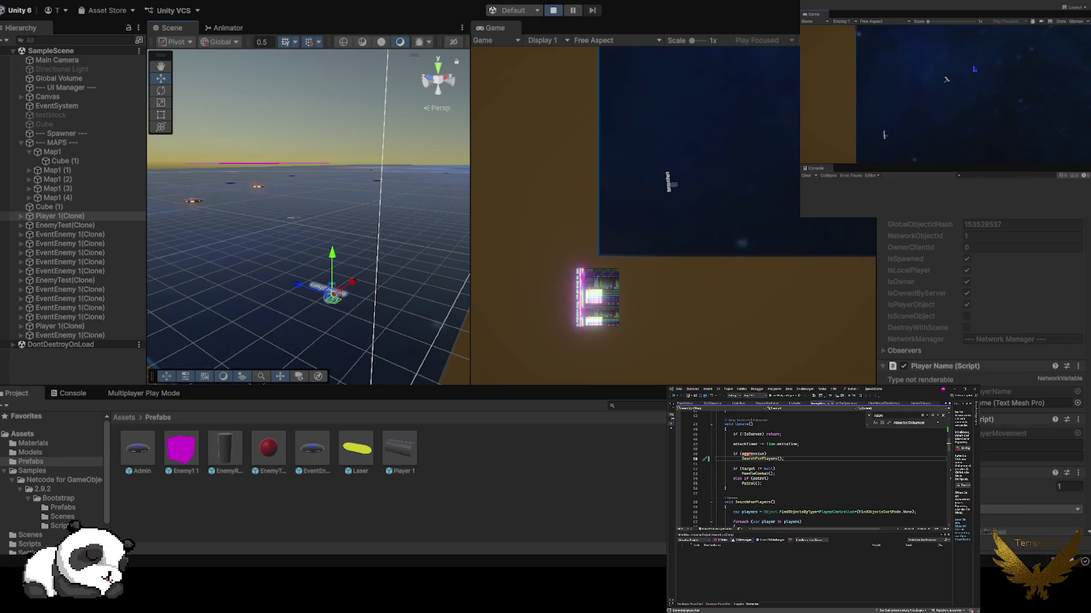
key(w)
key(d)
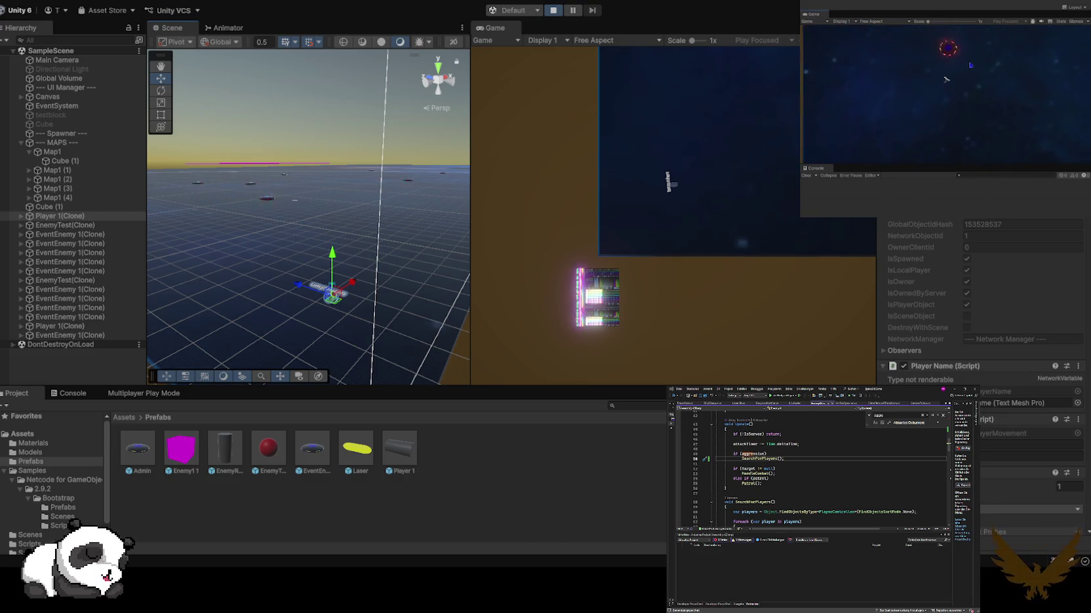
key(d)
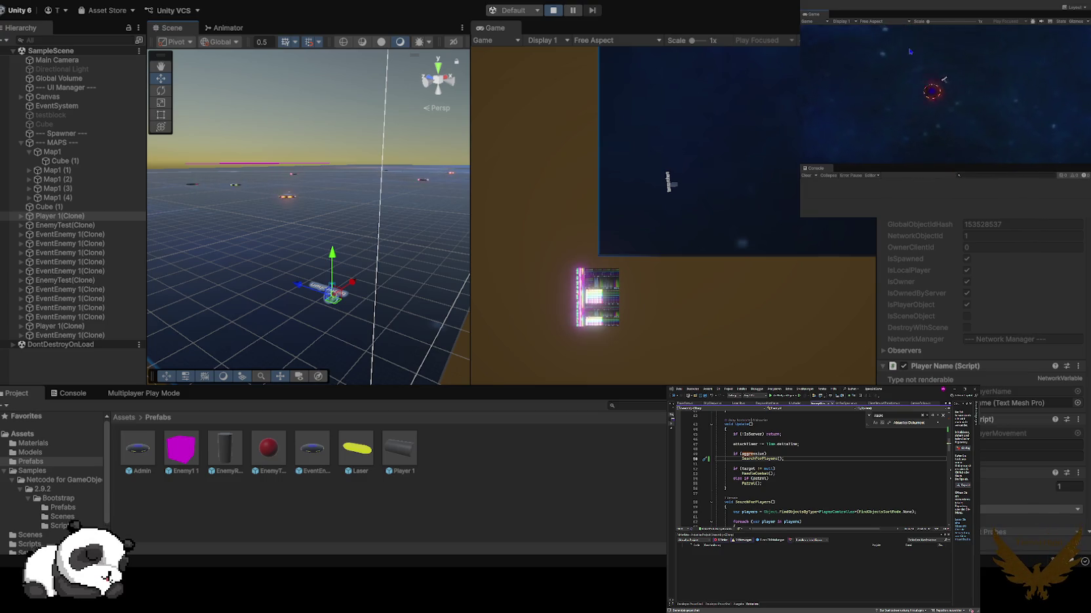
key(a)
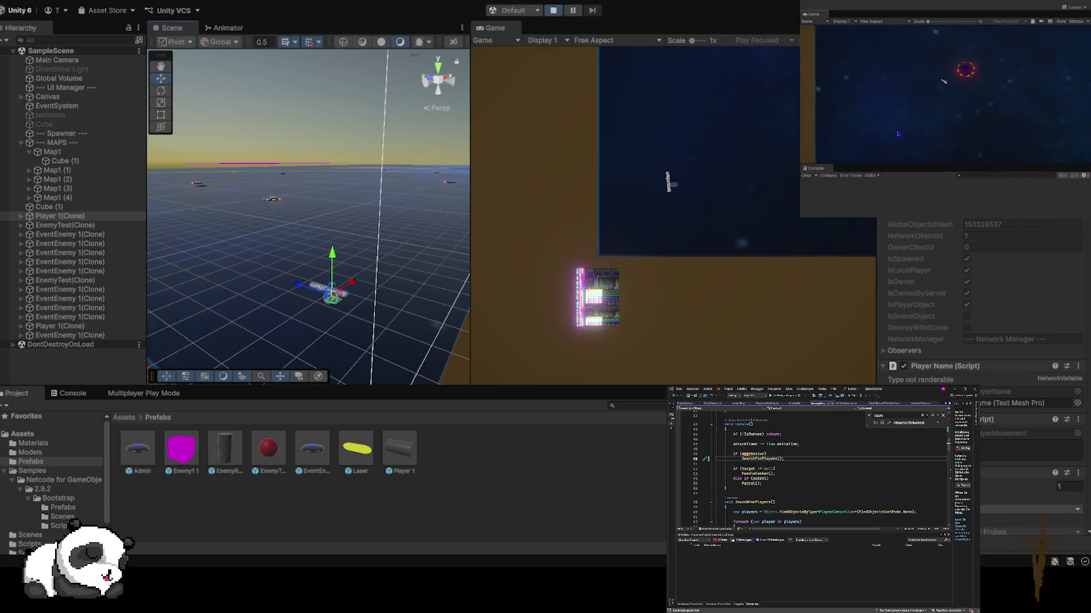
key(a)
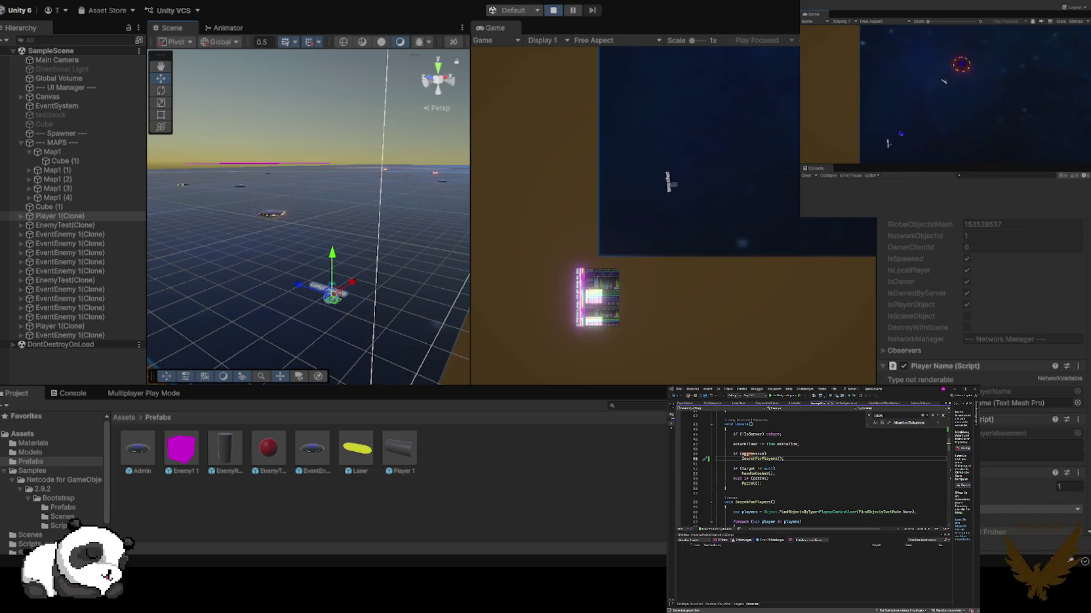
key(s)
key(a)
key(s)
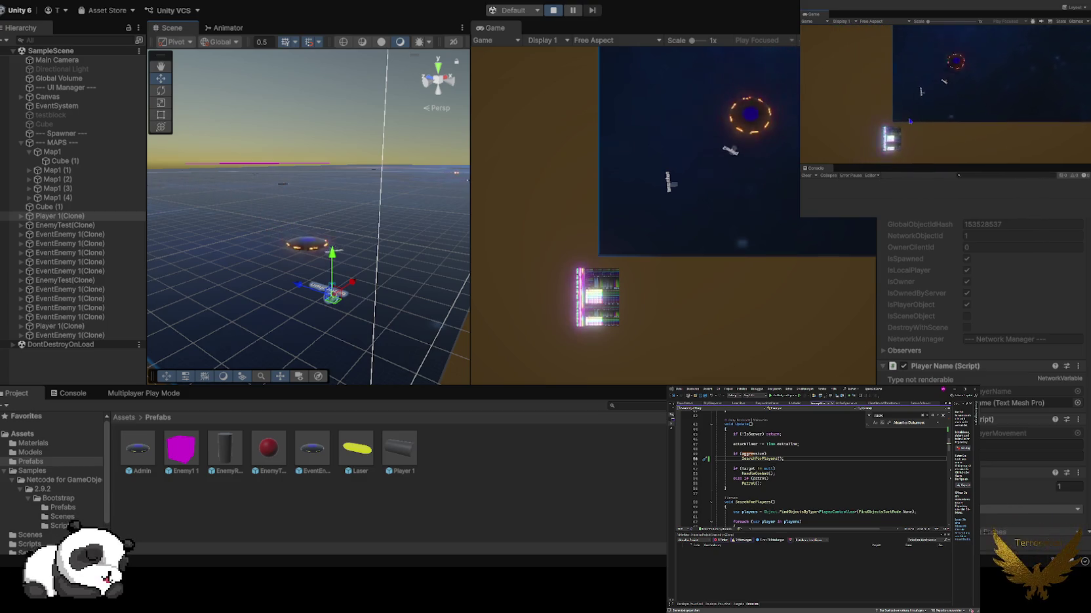
- Steer player2 to the ring and circle around it with WASD
key(w)
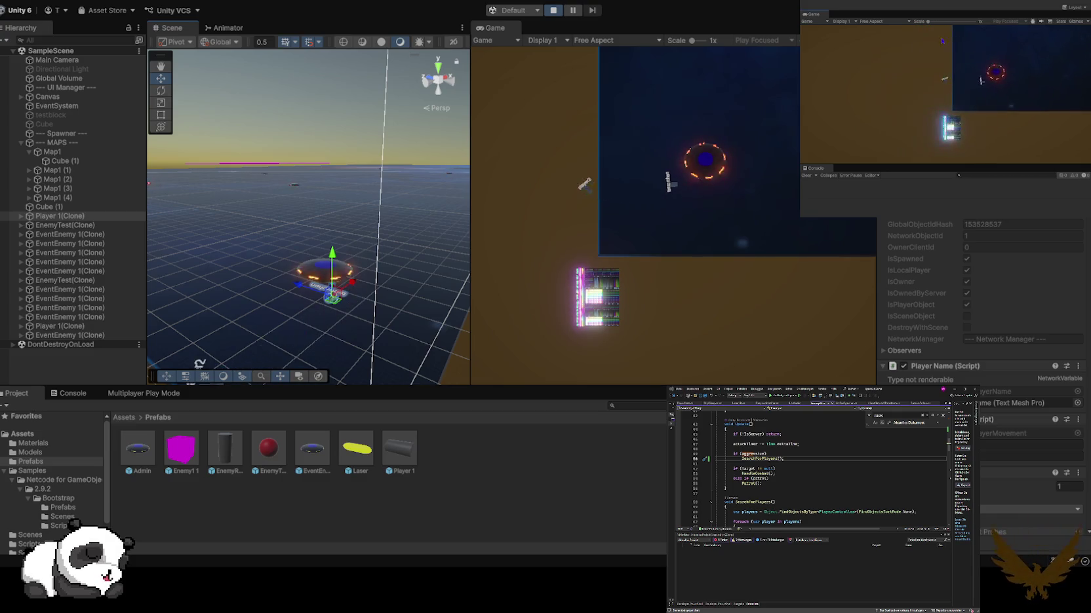
key(d)
key(d)
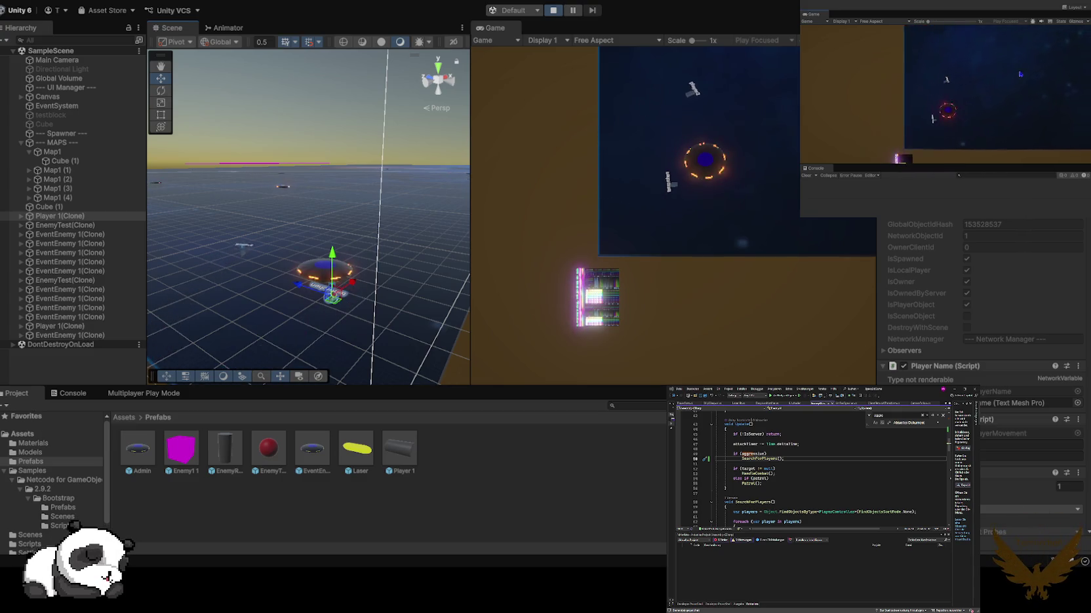
key(s)
key(a)
key(s)
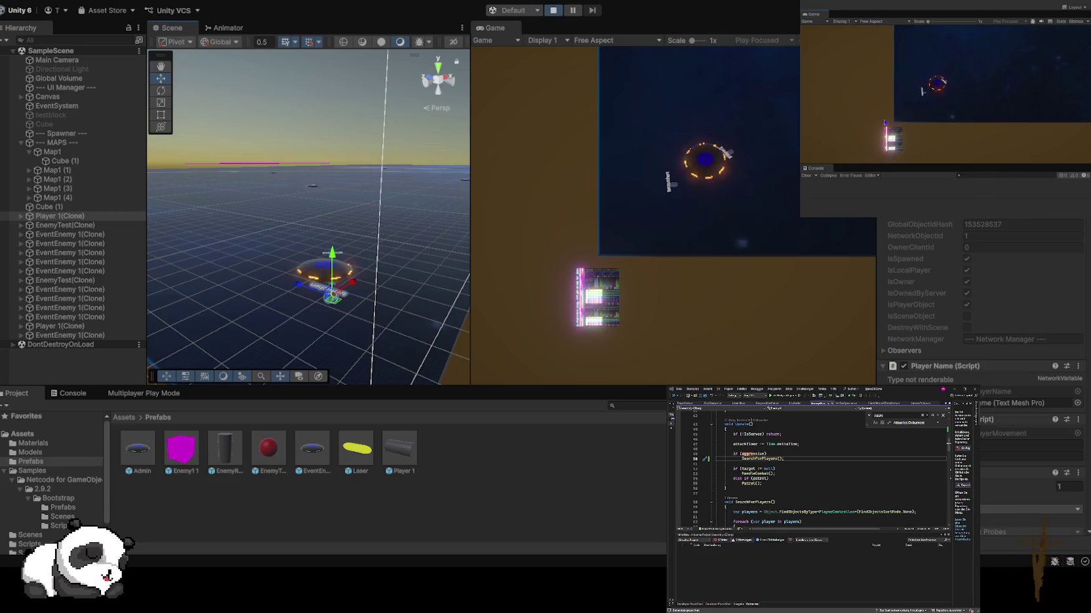
key(d)
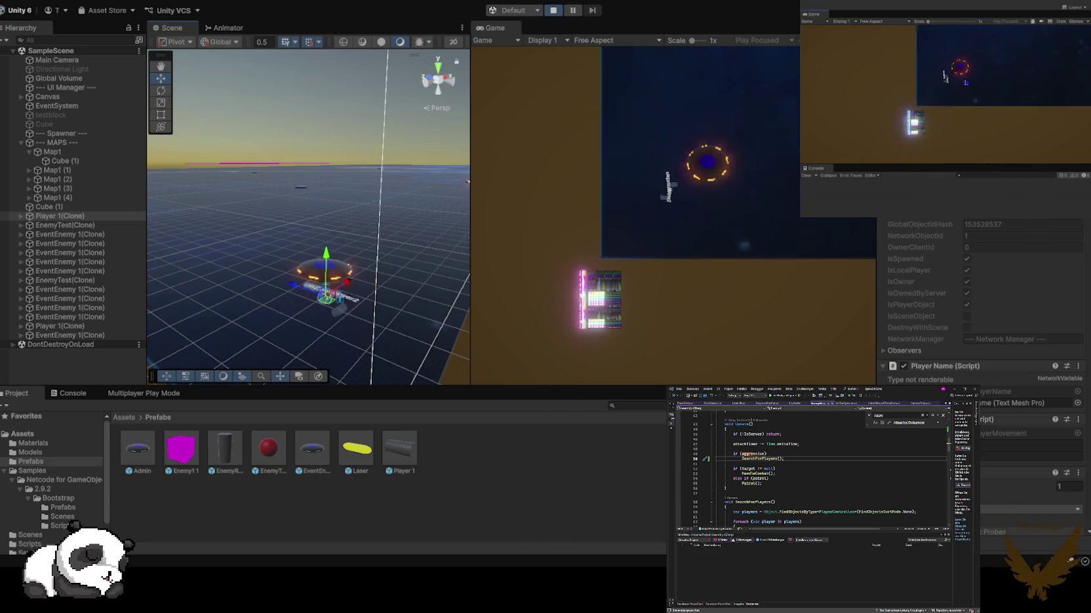
key(a)
key(s)
key(d)
key(w)
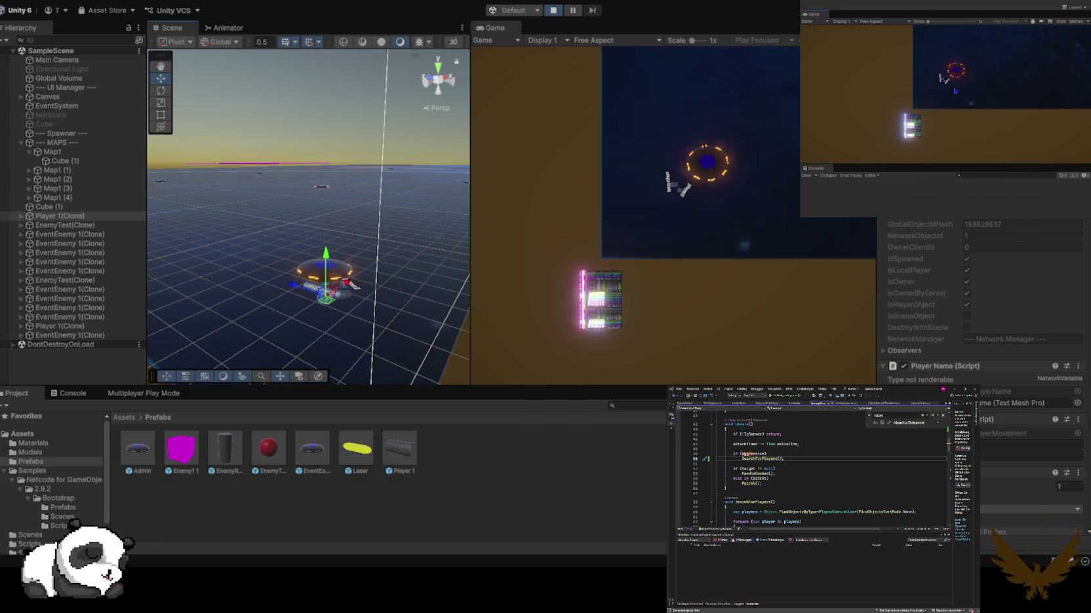
- Fly player2 up-right away from the ring, back past it, then toward another enemy ring
key(d)
key(w)
key(d)
key(w)
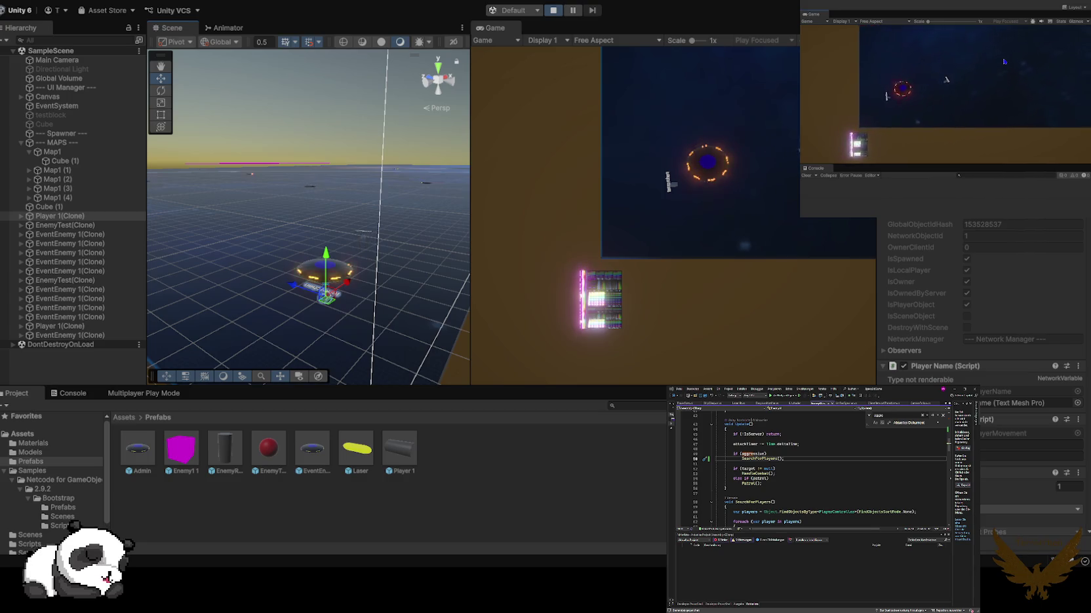
key(d)
key(w)
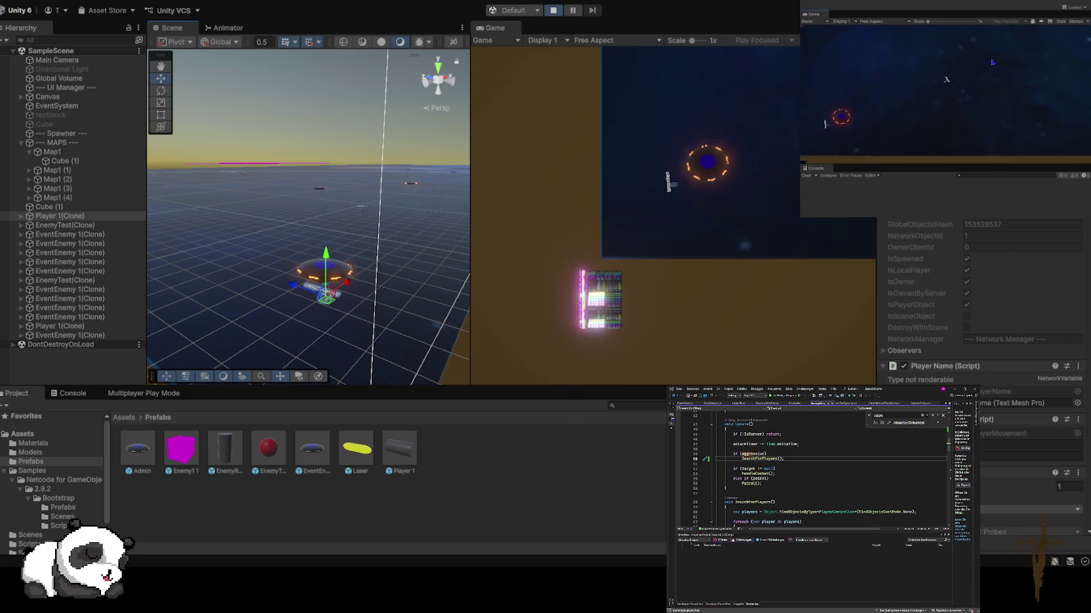
key(d)
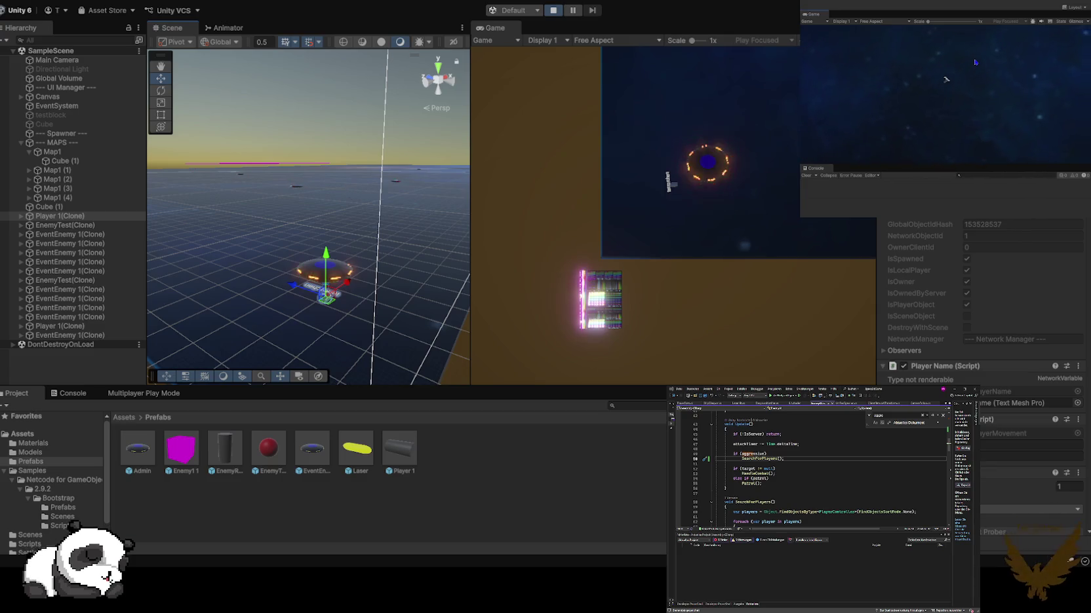
key(a)
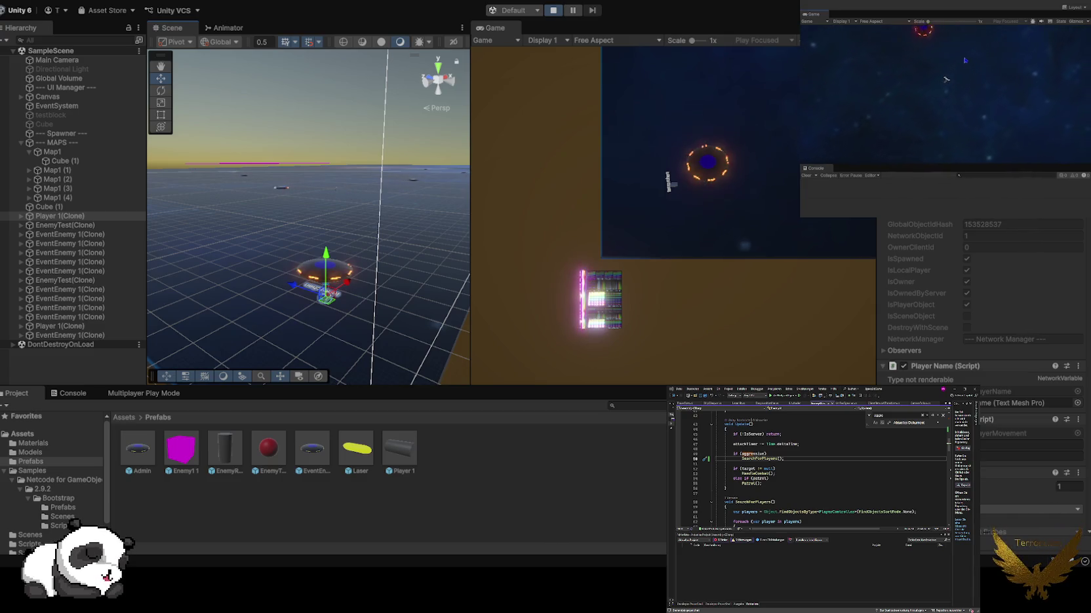
key(w)
key(a)
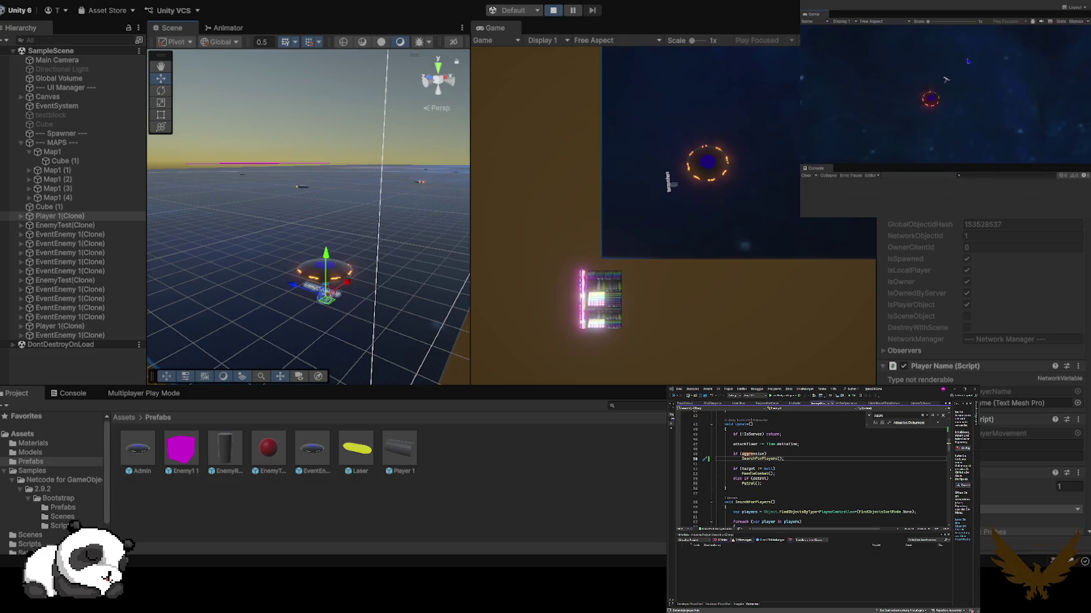
key(d)
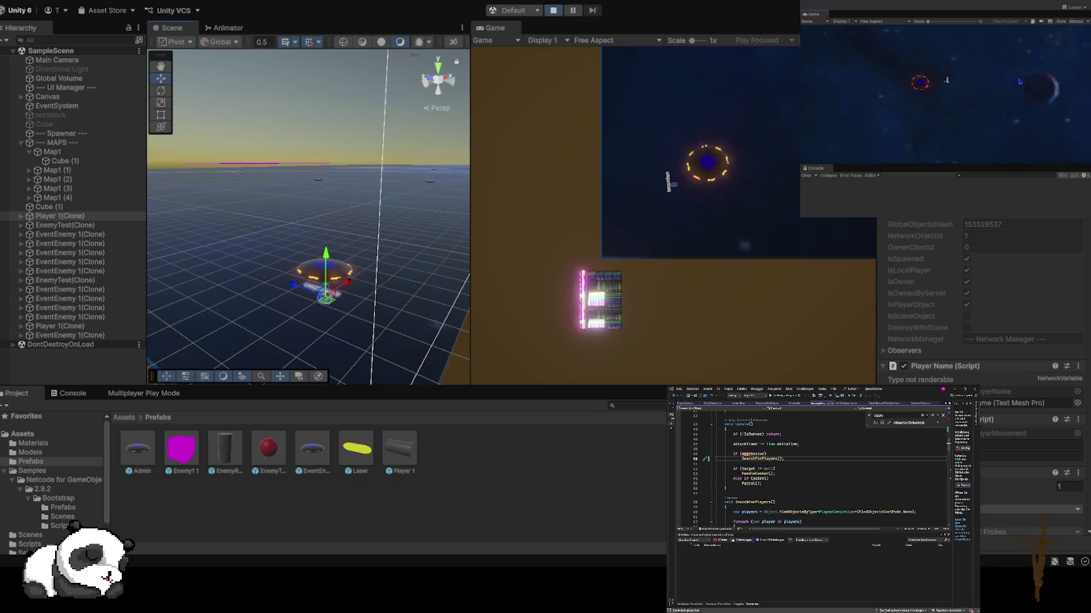
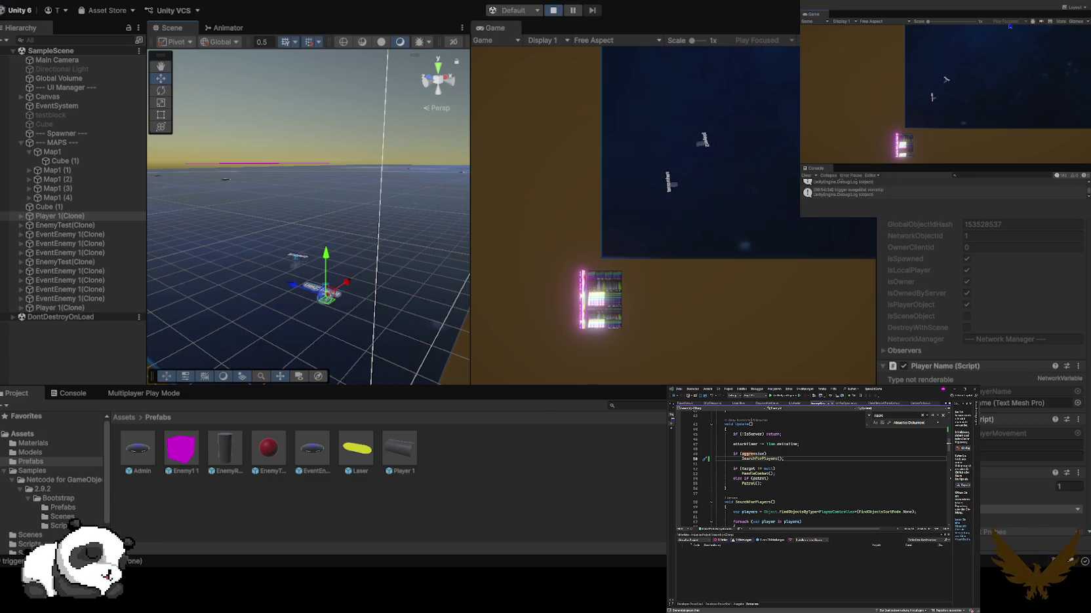
- Exit Play mode so the Game view returns to the Game Info host, join and name menu
click(553, 10)
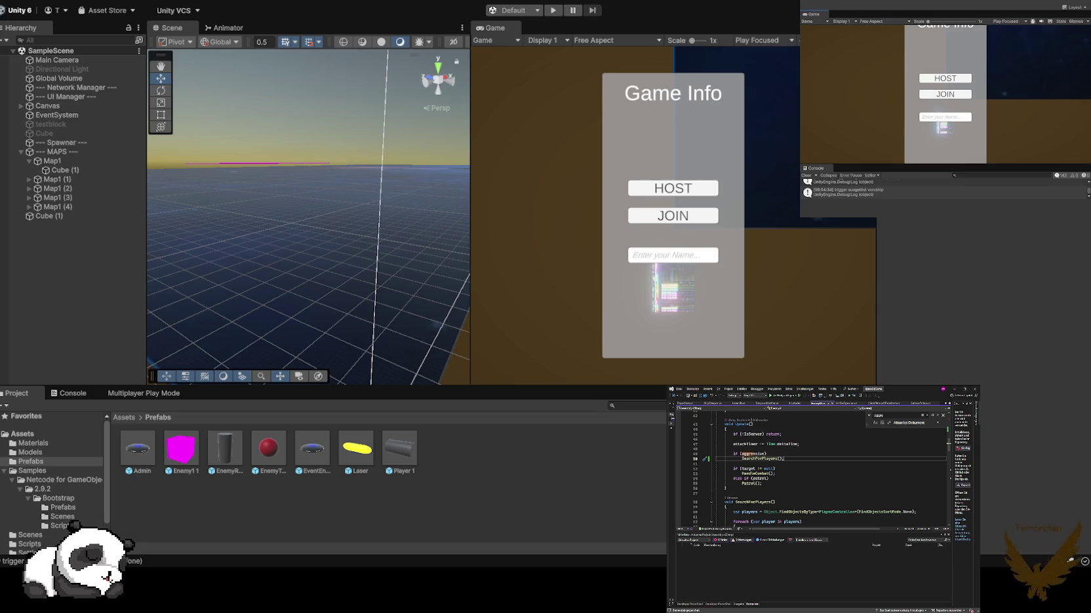
click(801, 479)
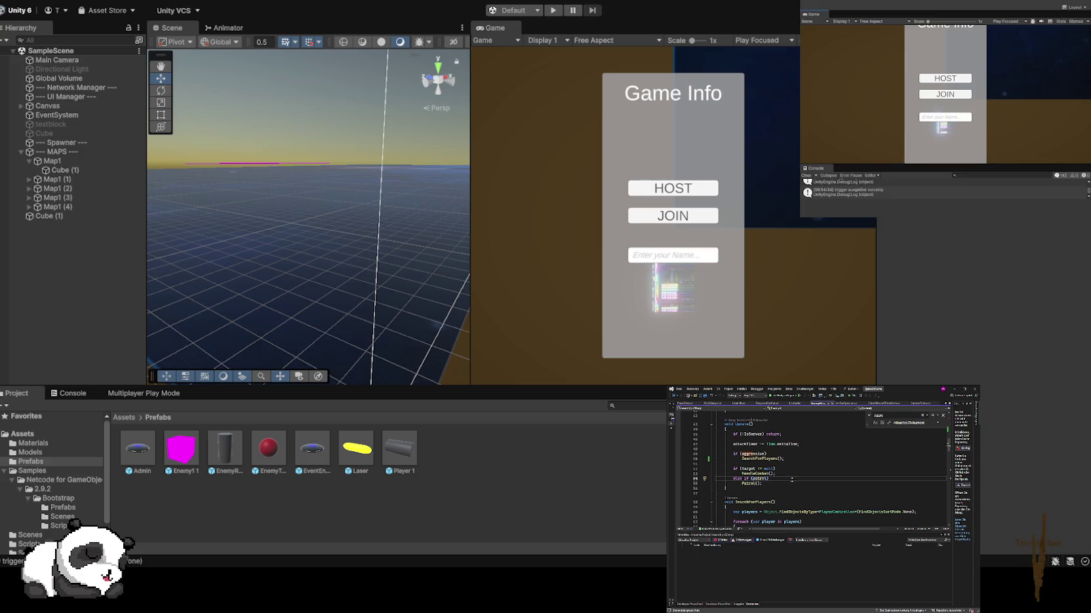
scroll(785, 479, down, 2)
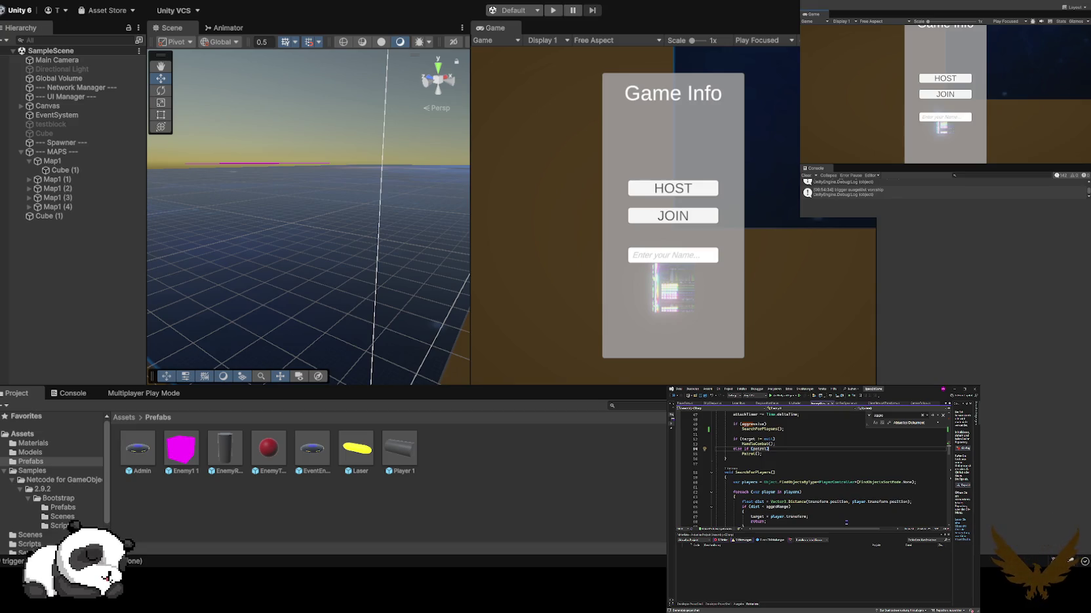
scroll(846, 522, down, 1)
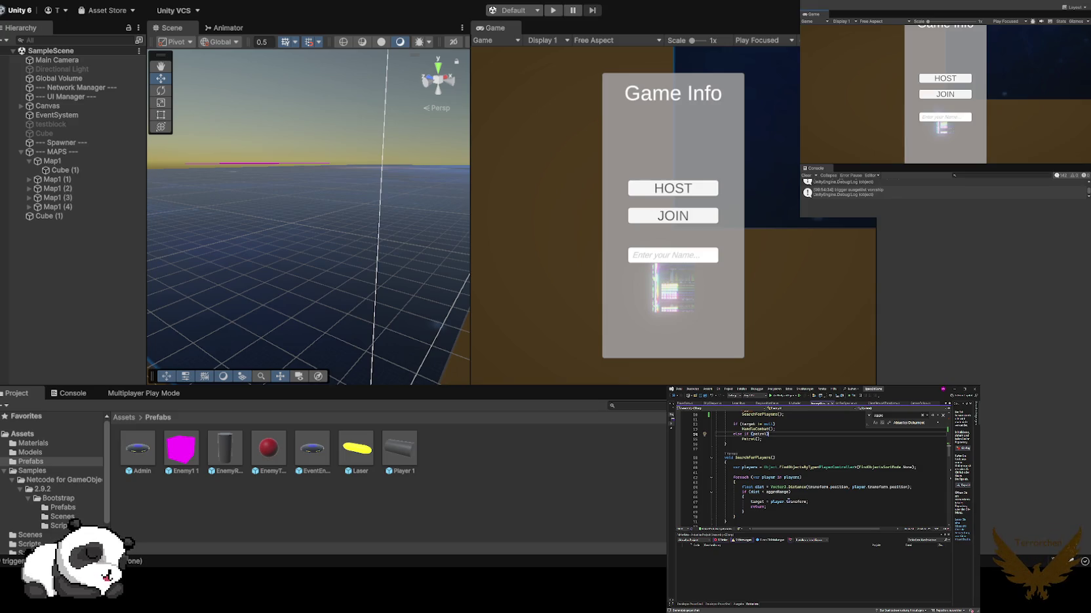
scroll(786, 500, down, 3)
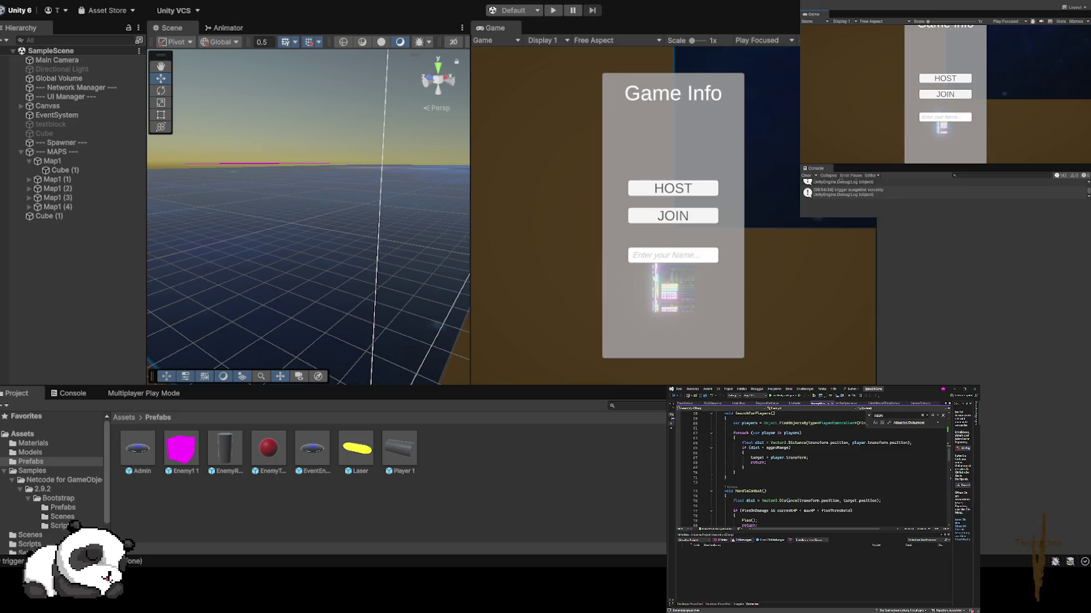
scroll(788, 500, down, 1)
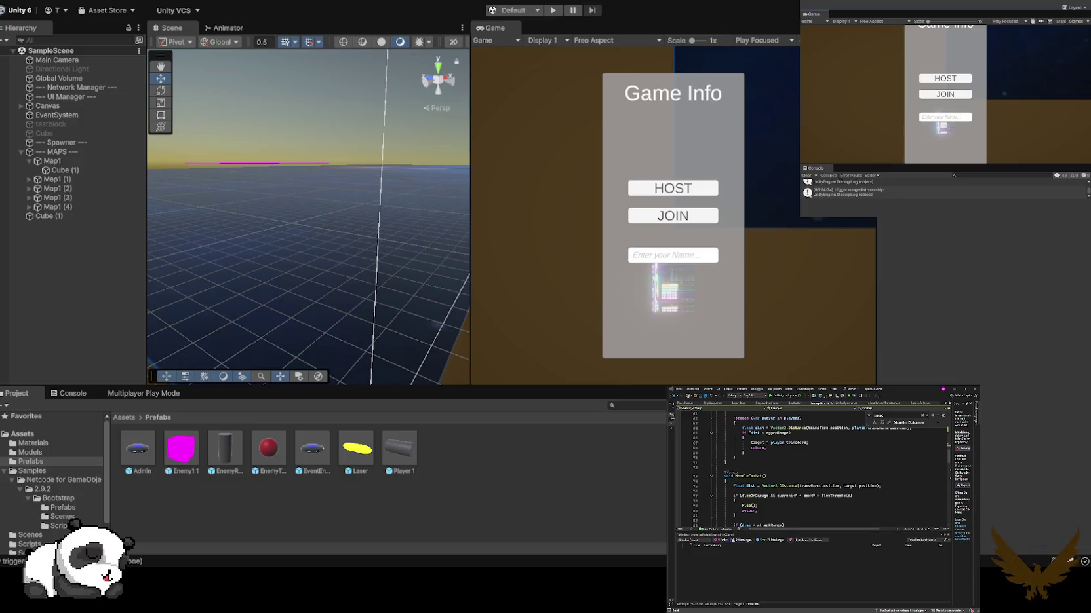
click(929, 586)
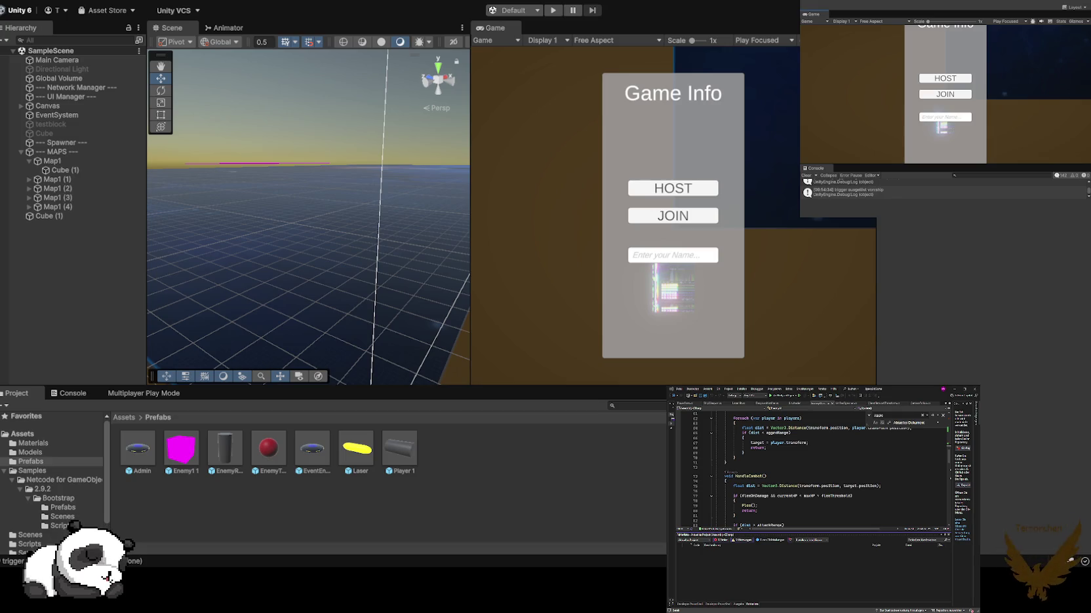
scroll(858, 470, up, 20)
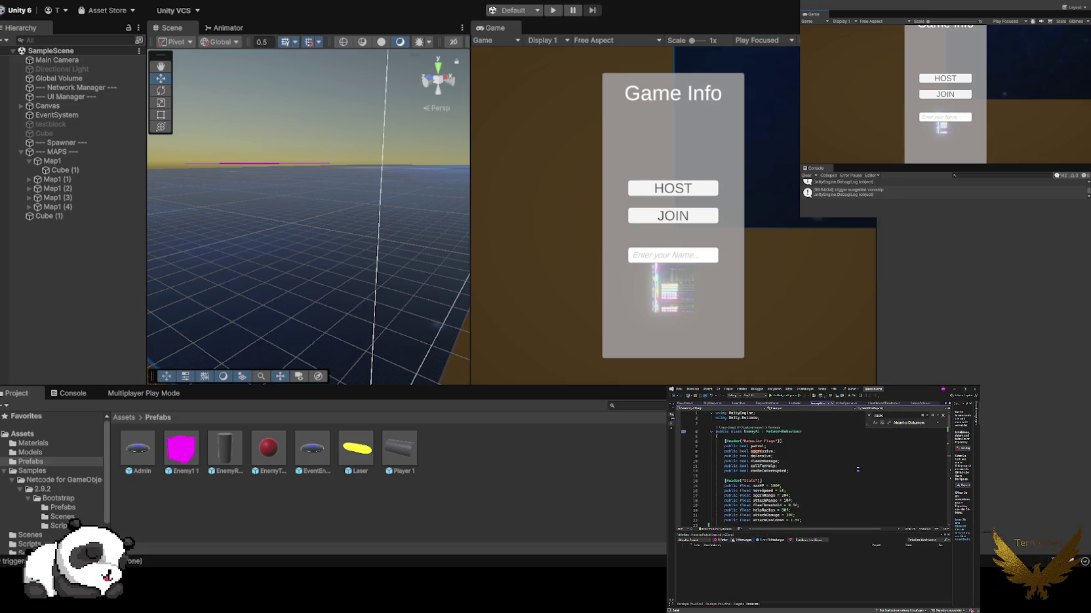
scroll(834, 458, down, 5)
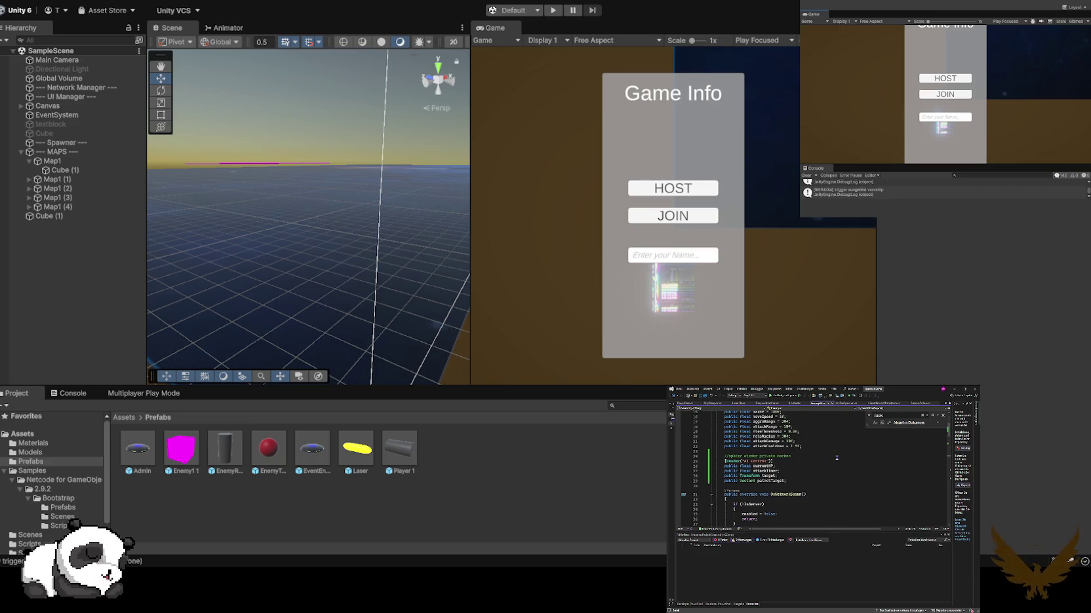
scroll(836, 457, down, 1)
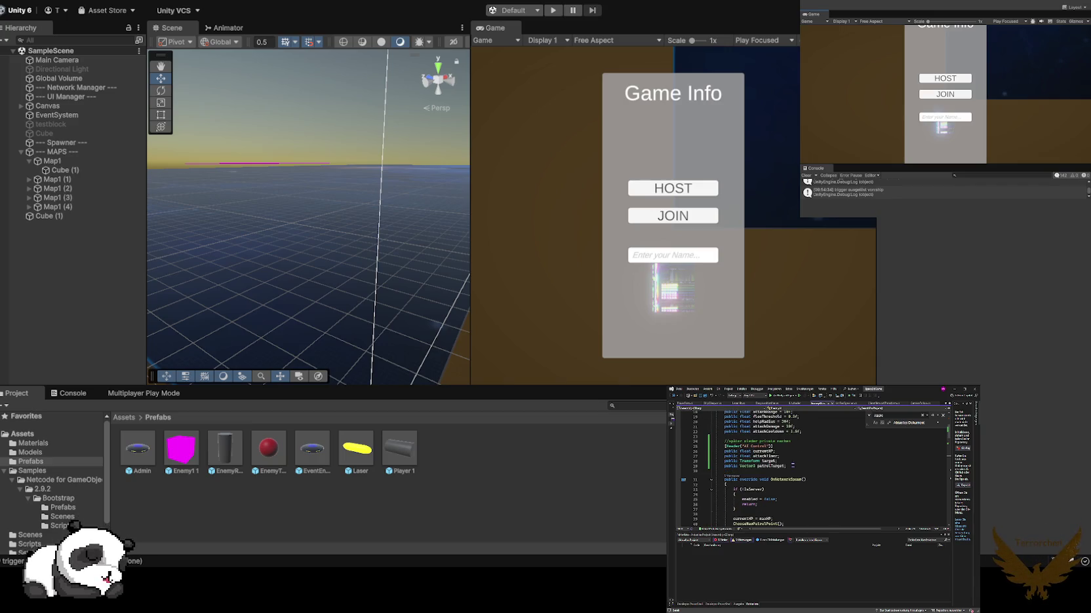
click(789, 466)
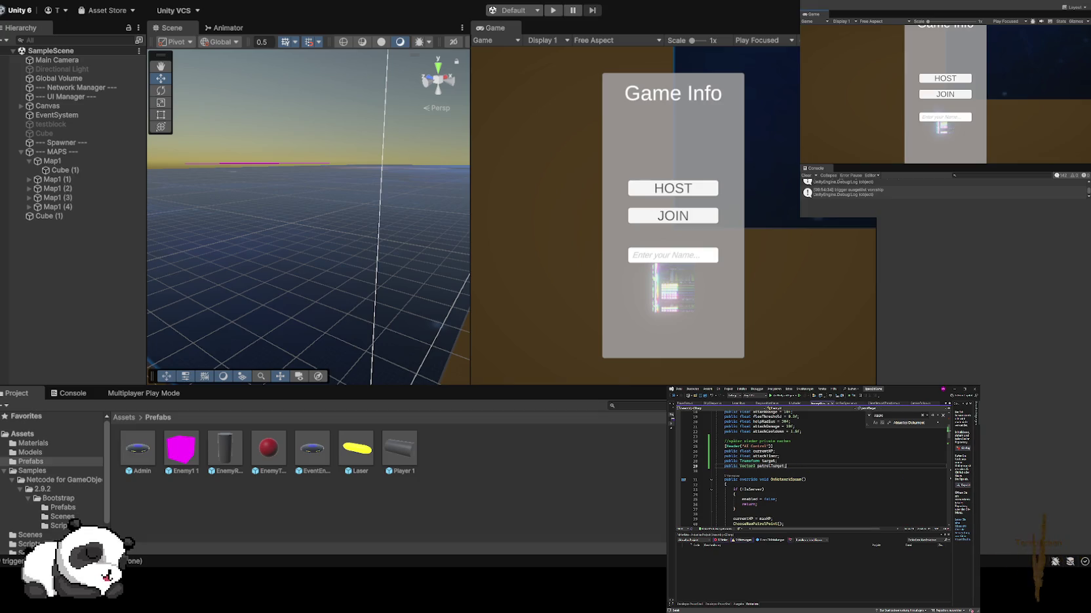